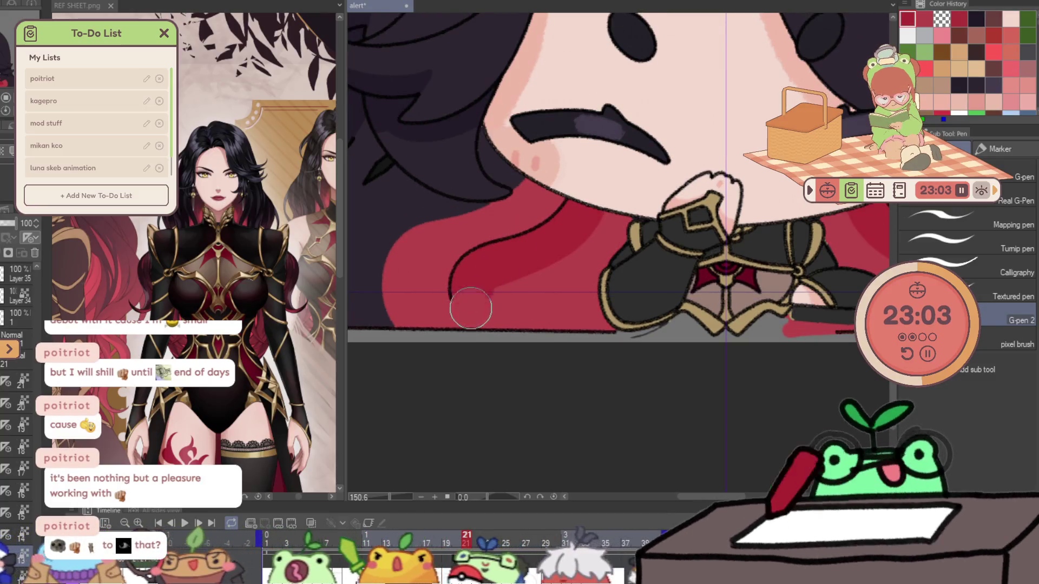
- Compare frames 21–23, then paint darker red shading on the cape in frame 23
key(Left)
key(Right)
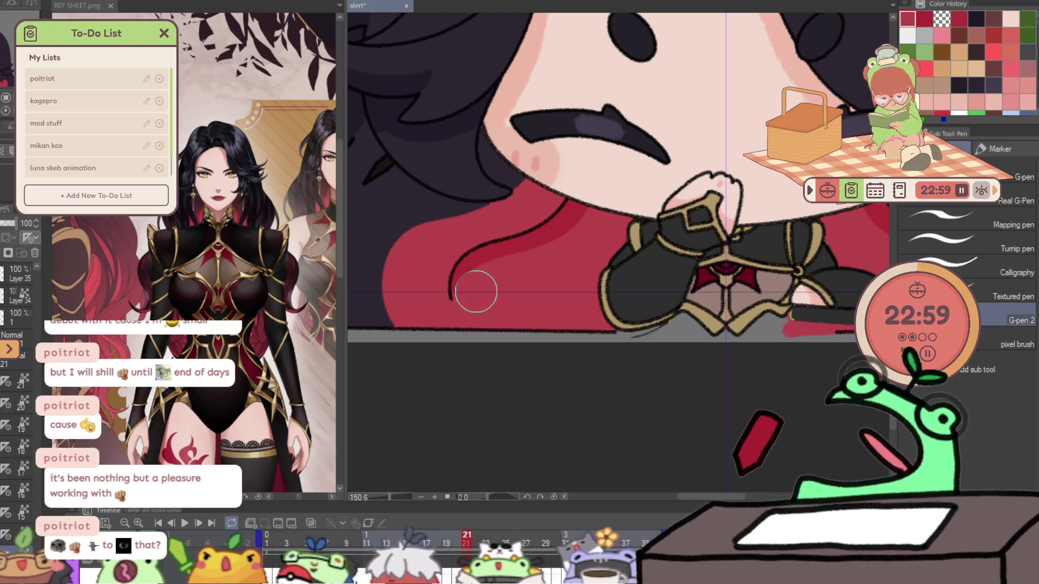
drag(550, 236, 488, 239)
key(Left)
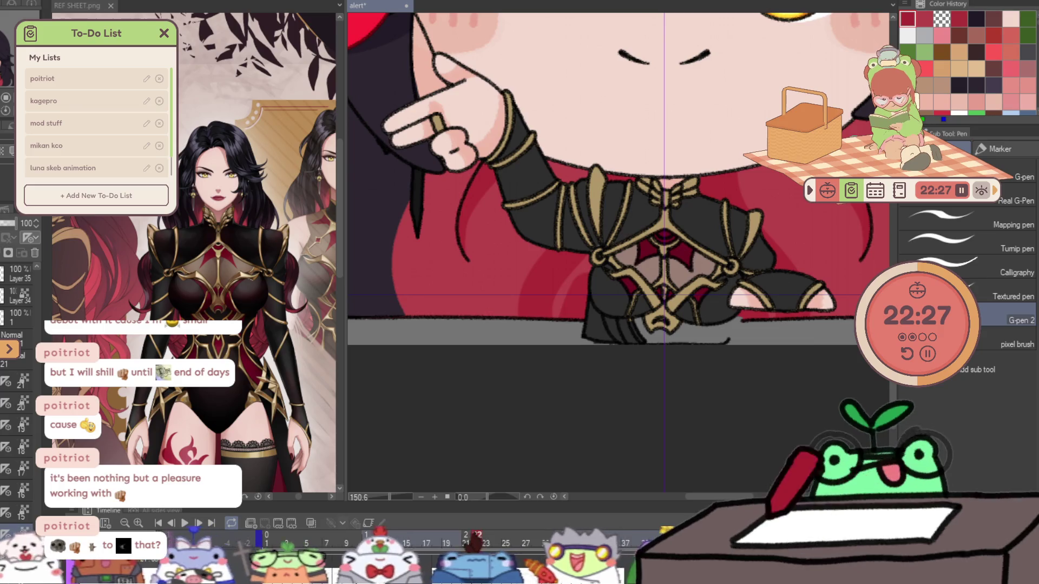
key(Right)
key(Right)
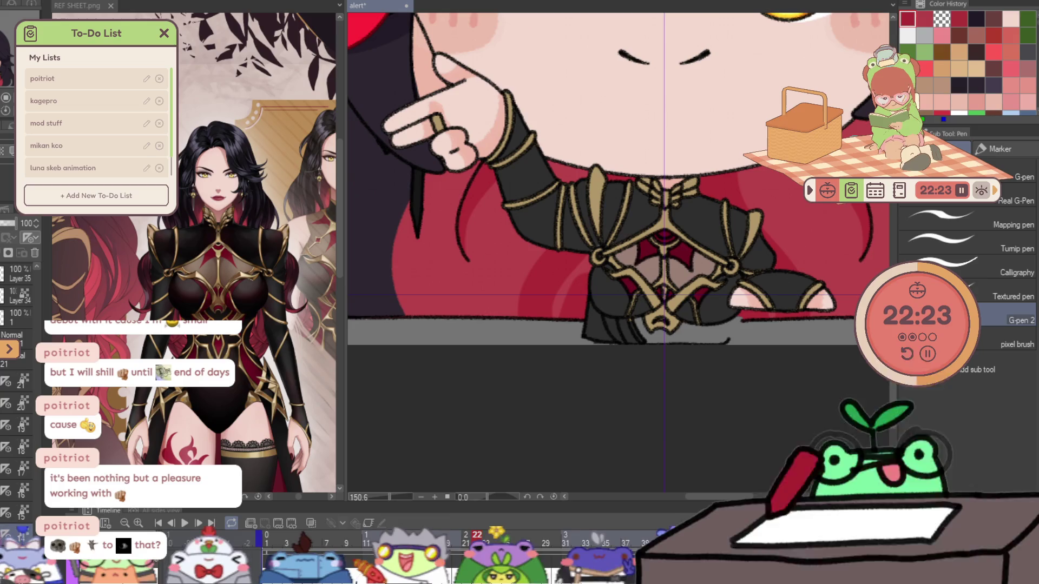
key(h)
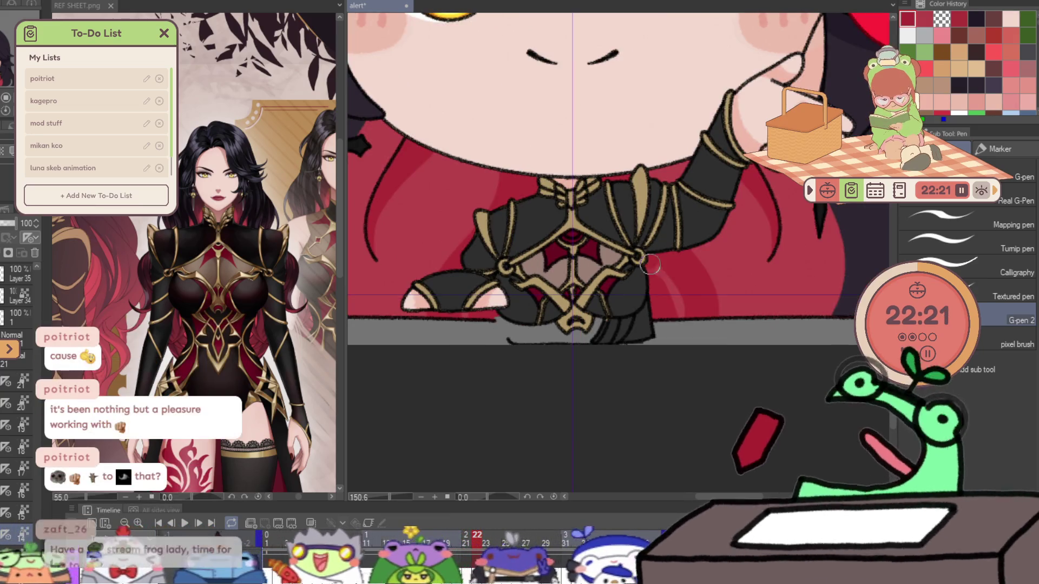
scroll(645, 185, down, 4)
key(Left)
key(Right)
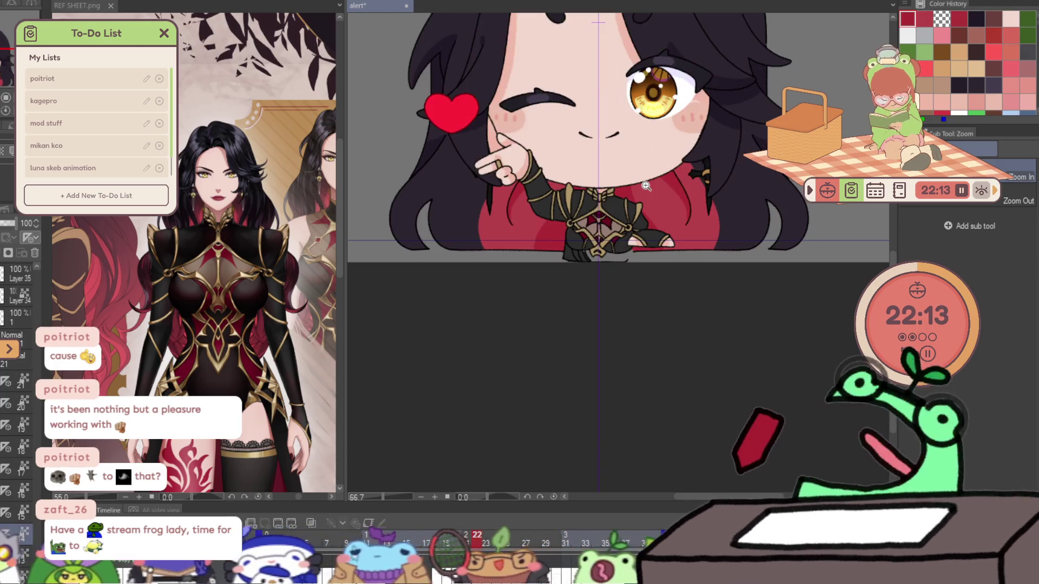
key(Right)
click(573, 142)
key(p)
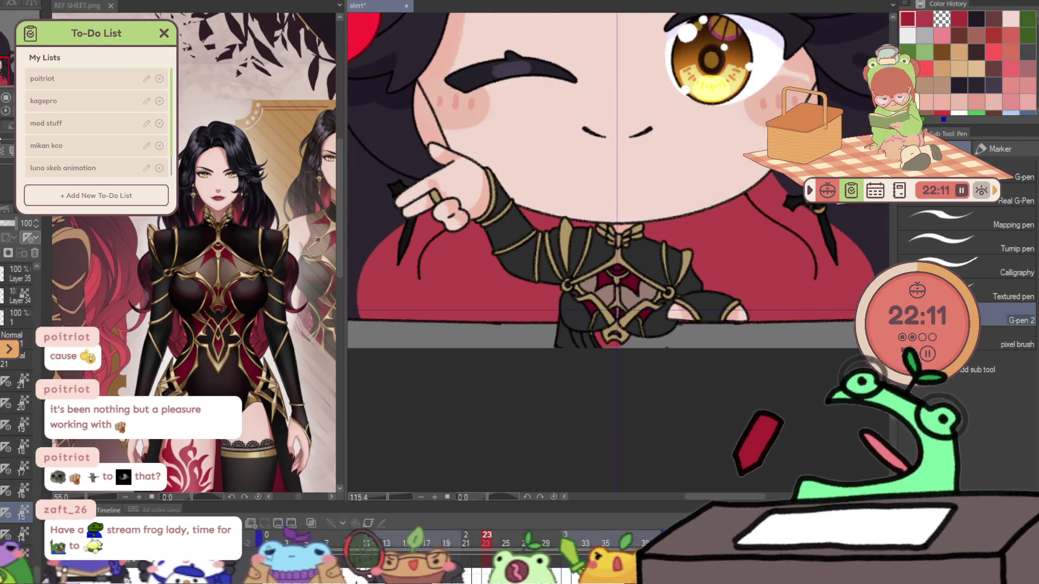
key(h)
drag(426, 268, 464, 230)
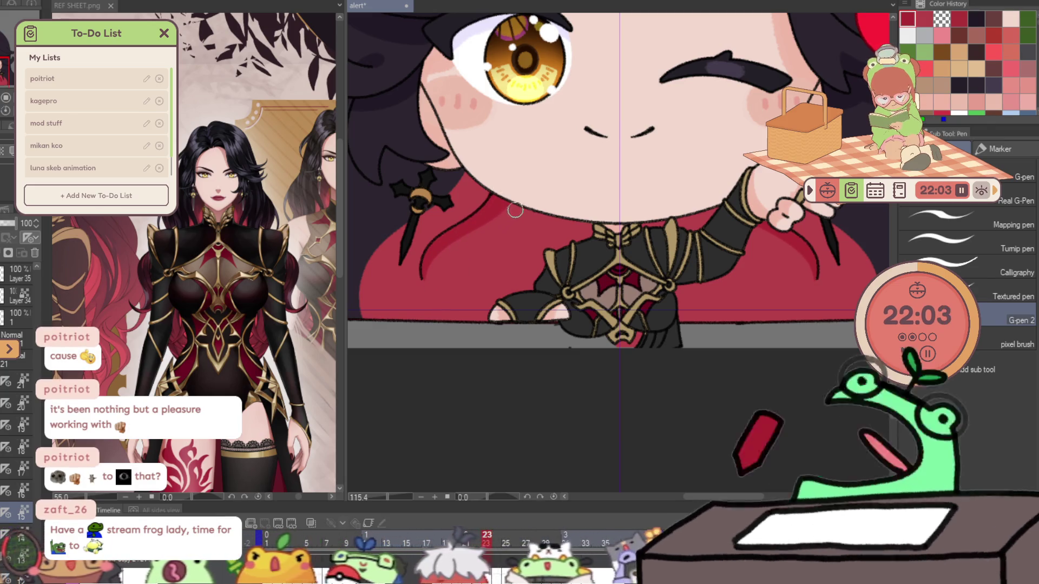
- Flip between frames 22 and 23 and dab more darker red shading onto the cape
key(Left)
key(Right)
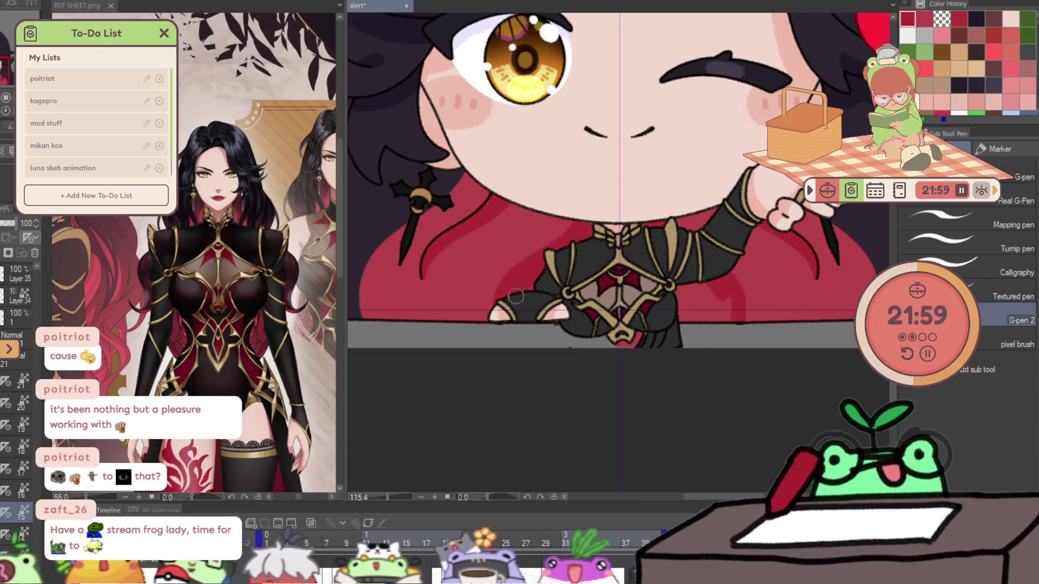
key(Left)
key(Right)
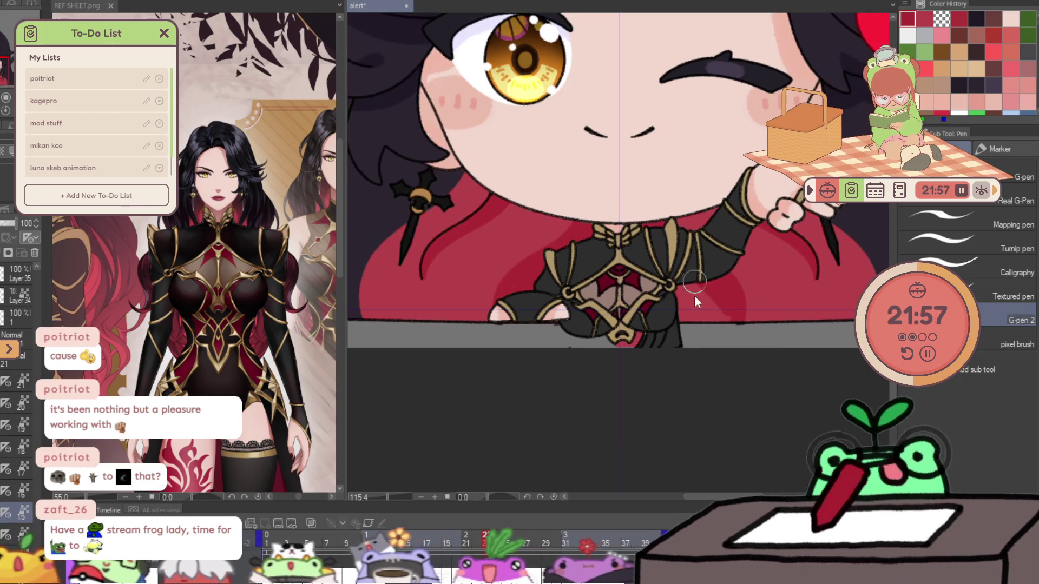
key(Left)
key(Right)
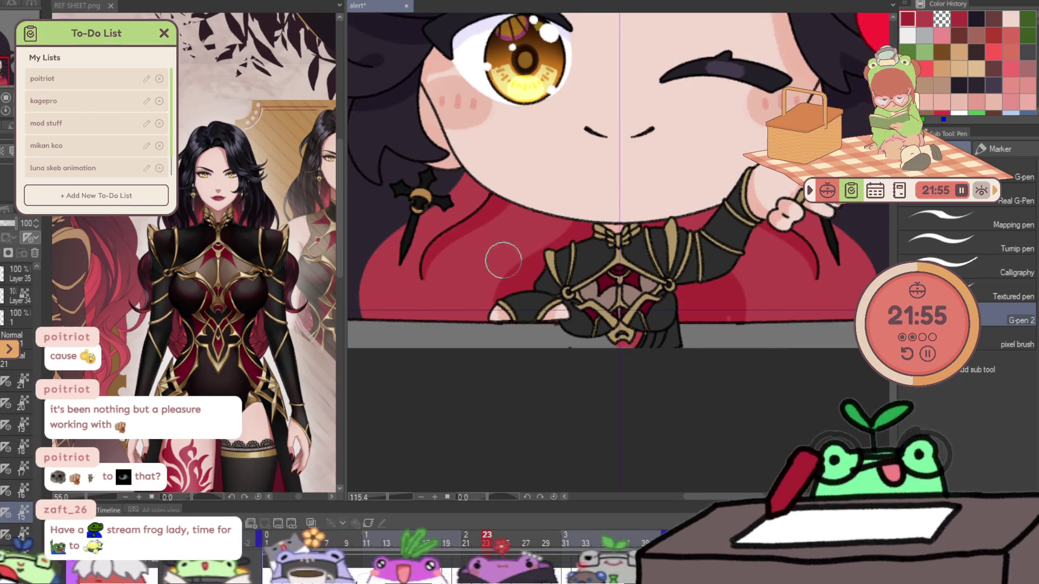
key(c)
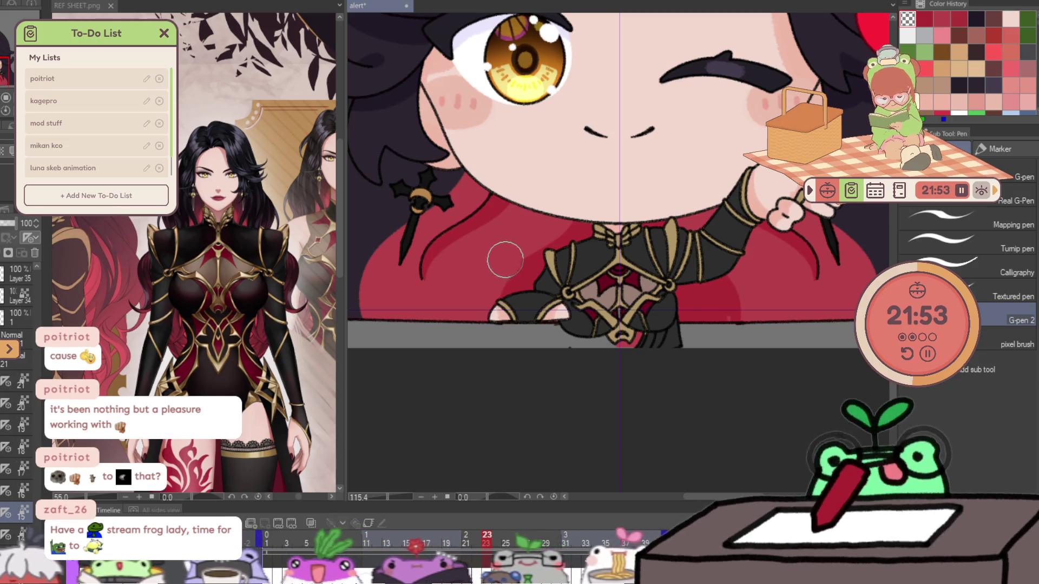
key(c)
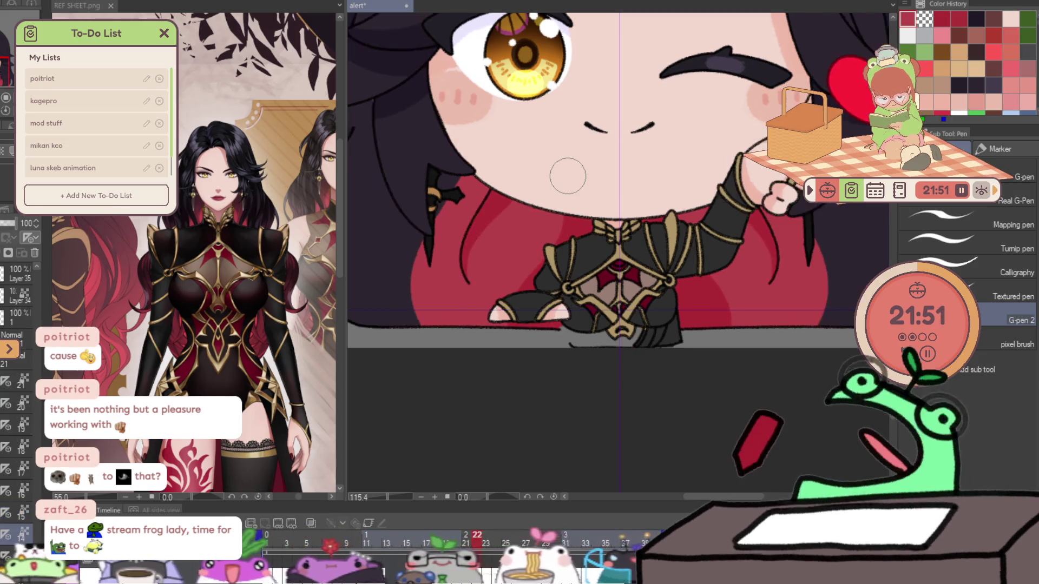
key(Right)
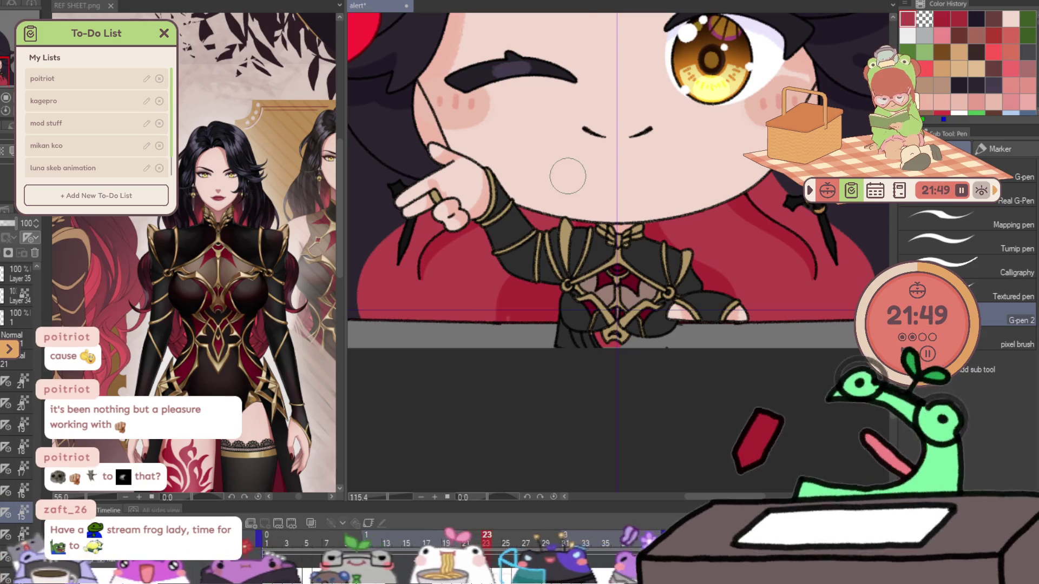
key(Left)
key(Right)
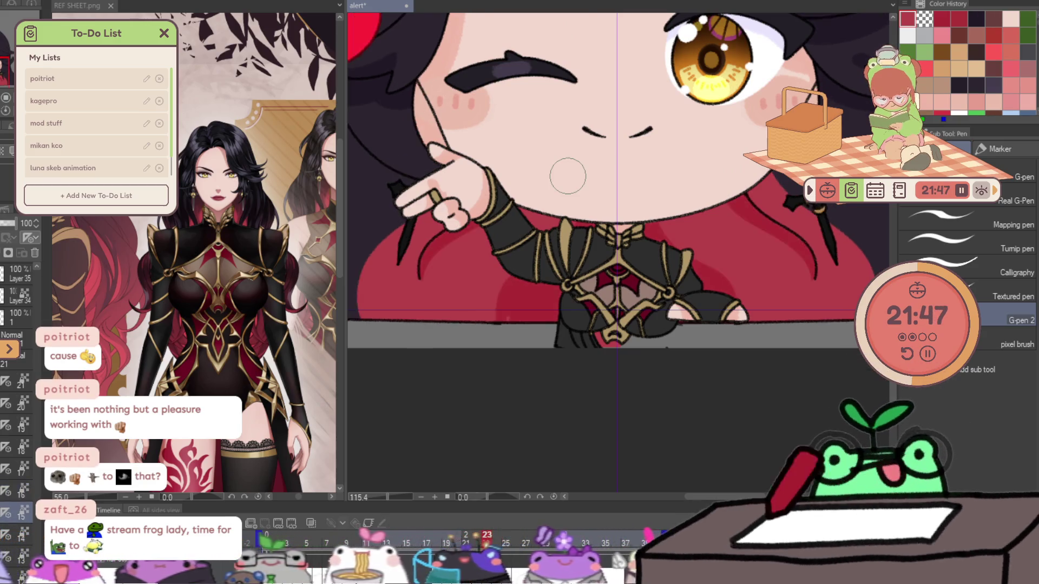
key(Left)
click(436, 265)
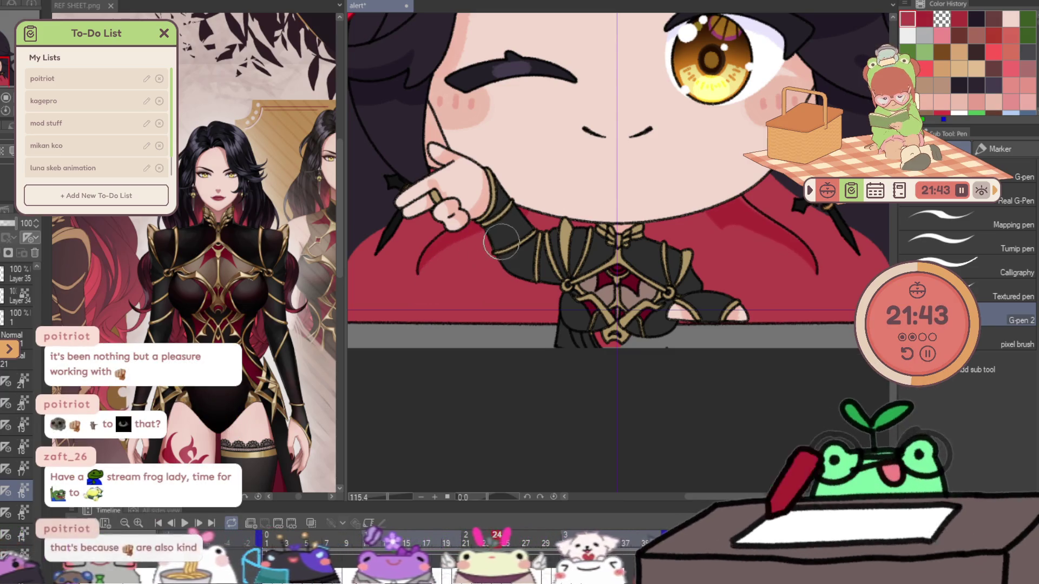
- Flip back and forth with the neighbouring frame to check the new cape shading
key(Left)
key(Right)
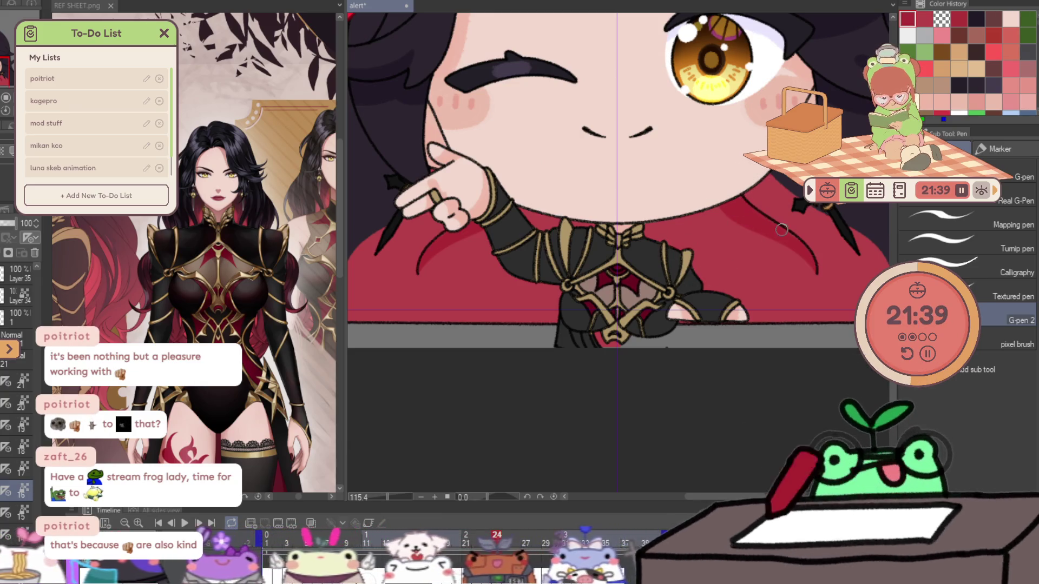
key(Left)
key(Right)
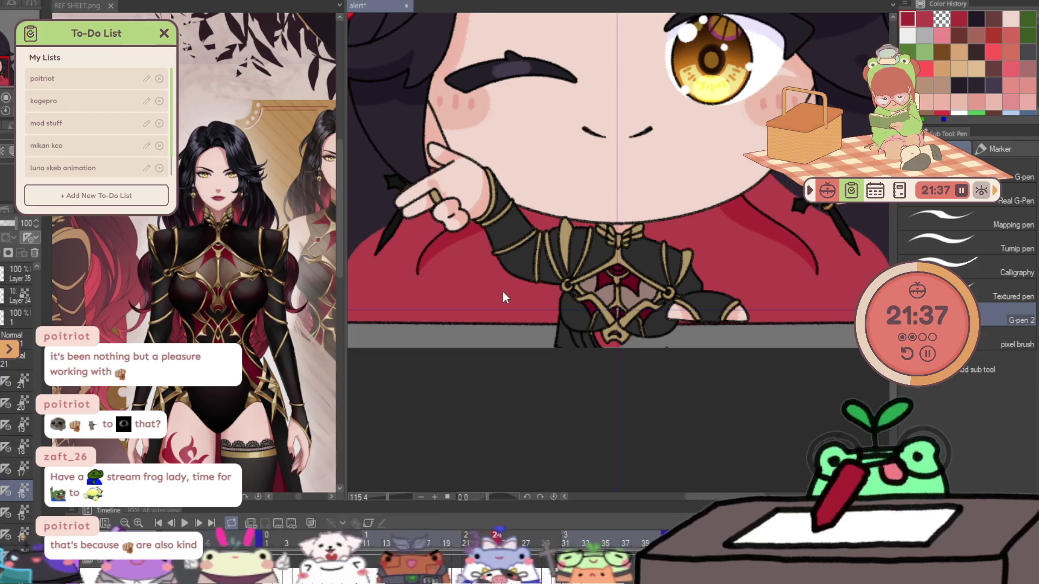
key(Left)
key(Right)
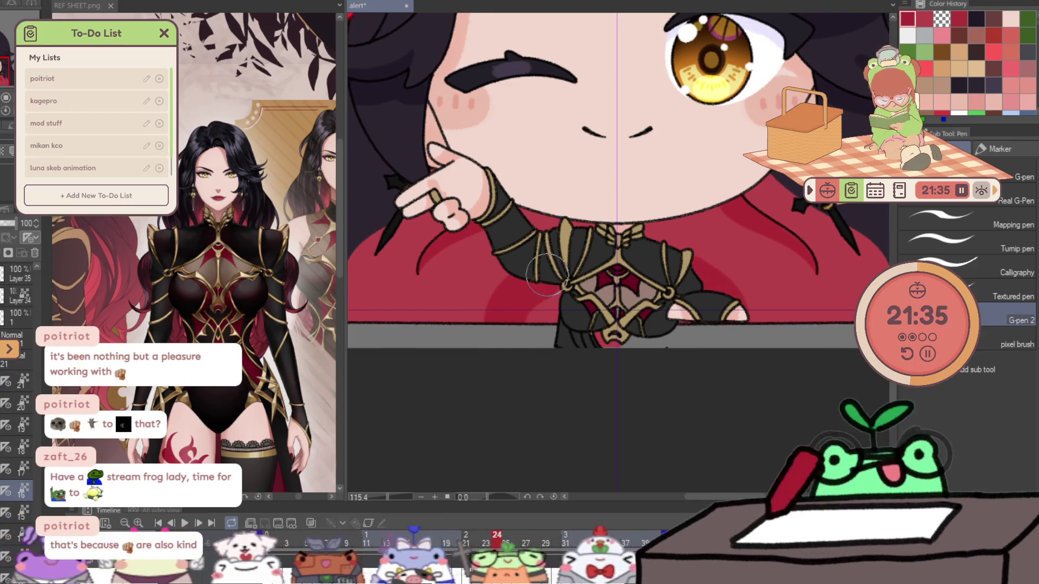
key(Left)
key(Right)
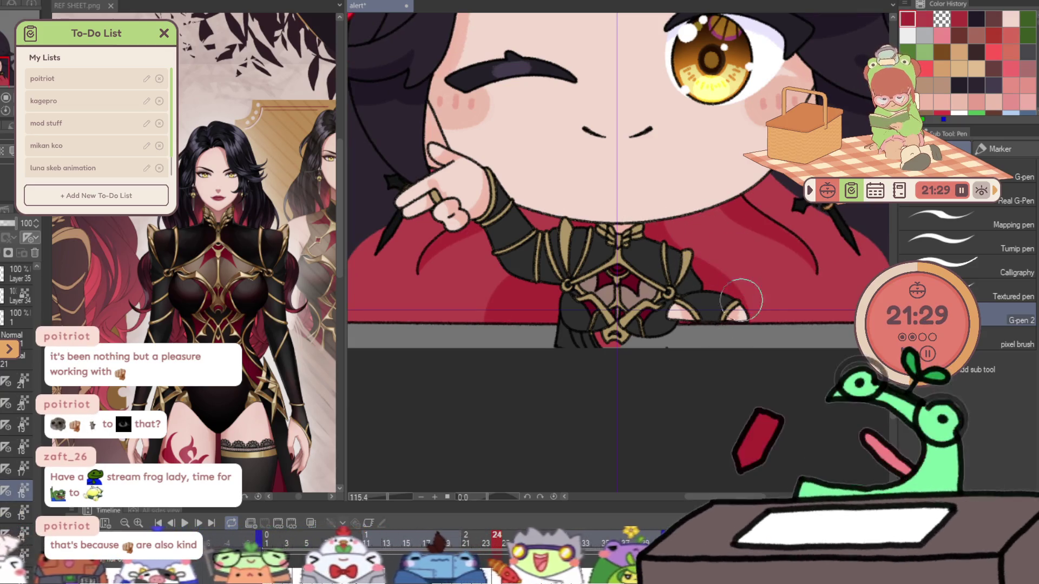
- Step through frames up to 25, checking the cape shading in mirrored view
key(Left)
key(Right)
key(Left)
key(Right)
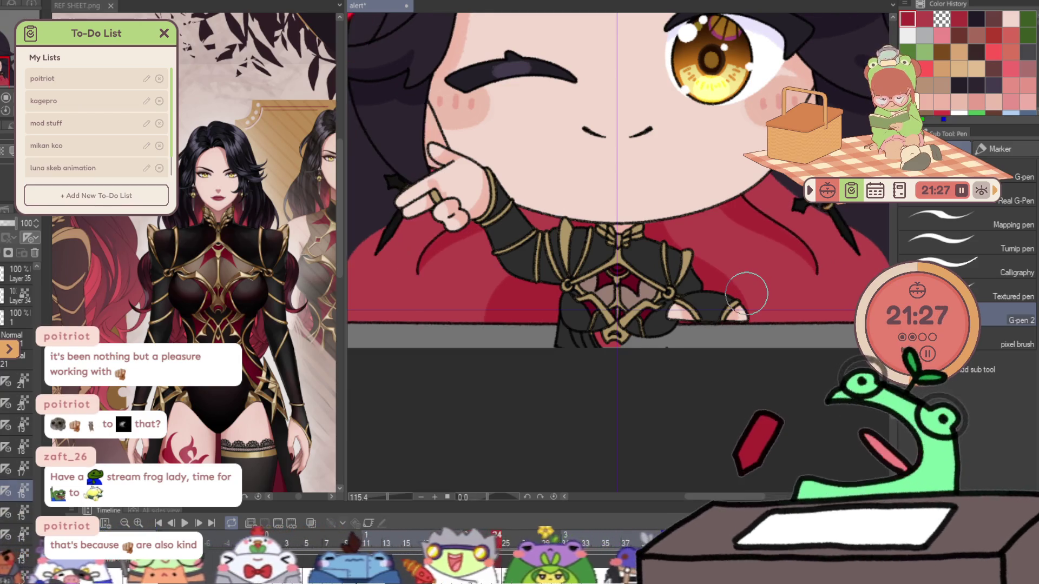
key(Right)
key(h)
key(Left)
key(Right)
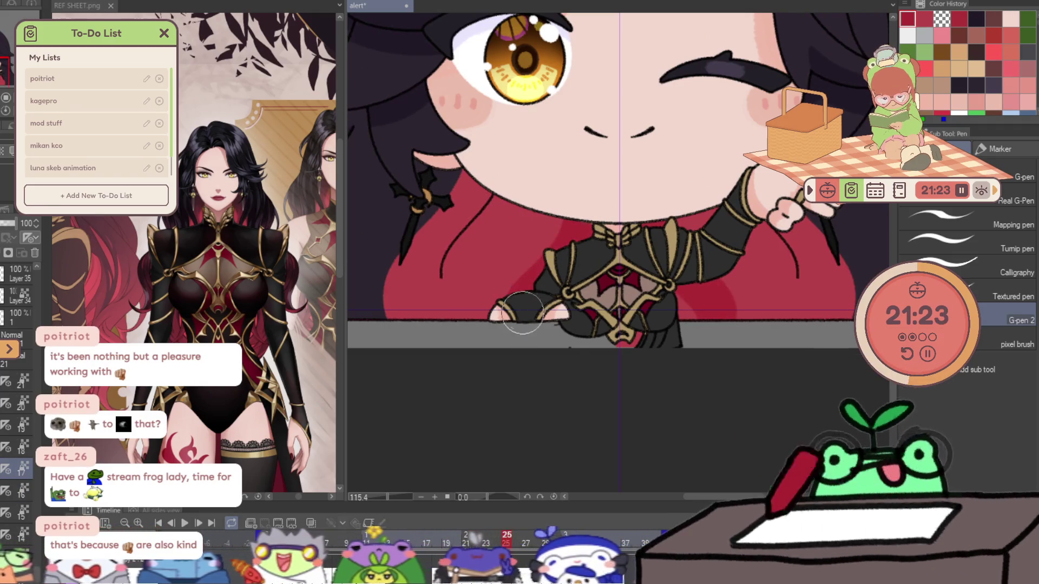
key(Left)
key(Right)
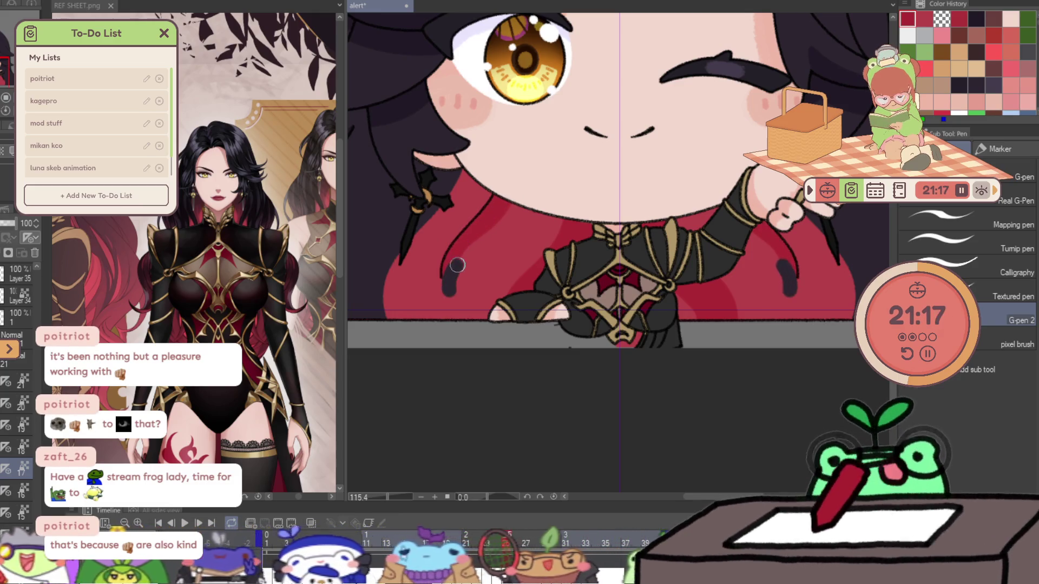
key(Right)
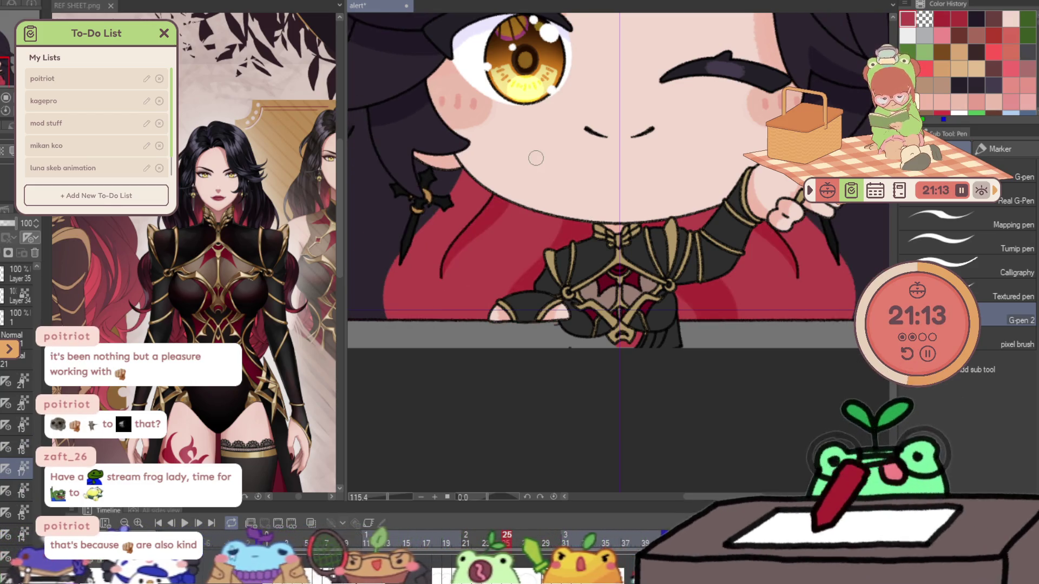
- On frame 26, paint darker red shading beside both arms, checking it in the mirrored view
key(g)
key(g)
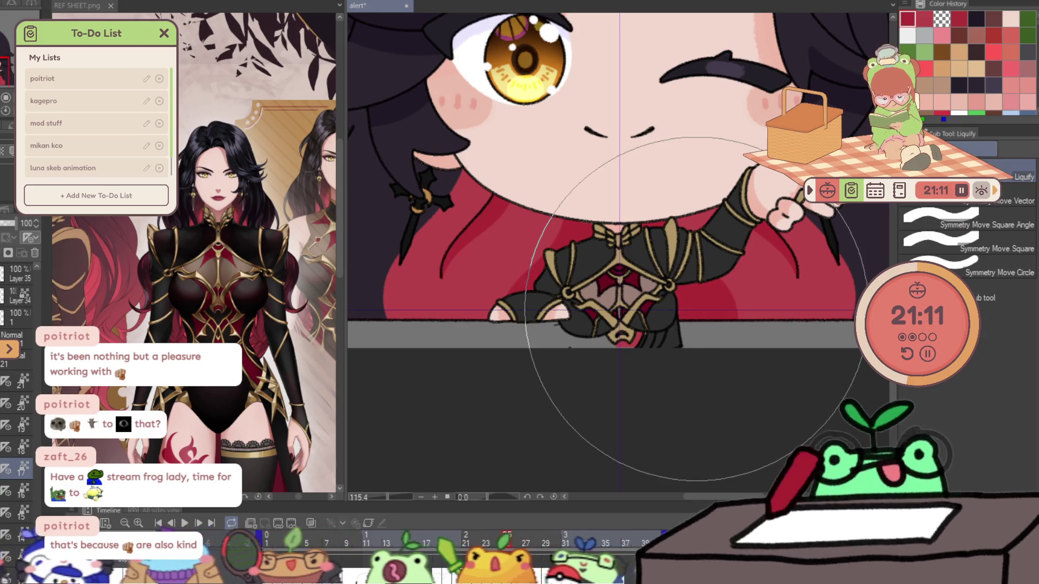
key(h)
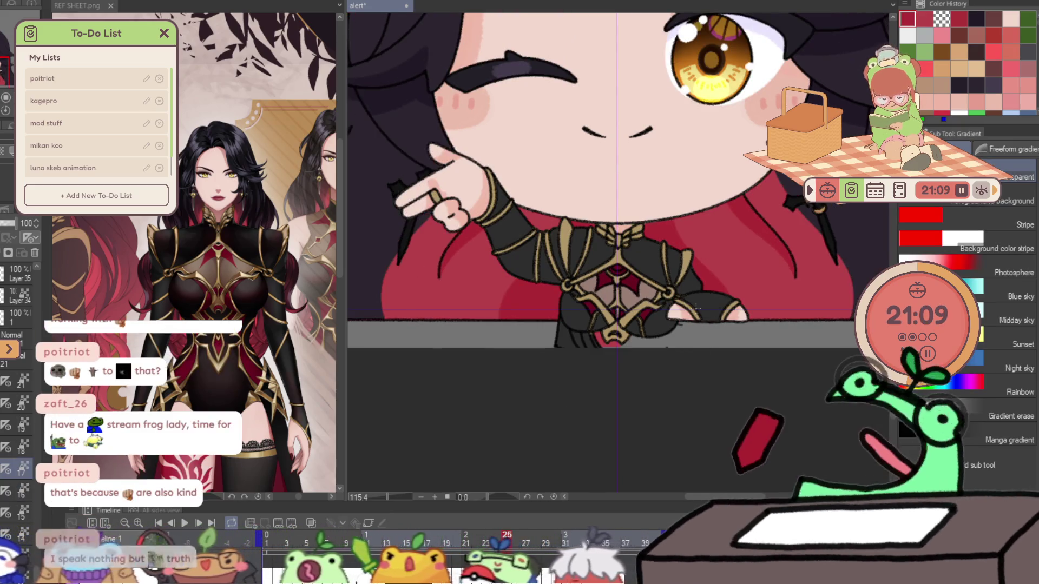
key(Right)
key(p)
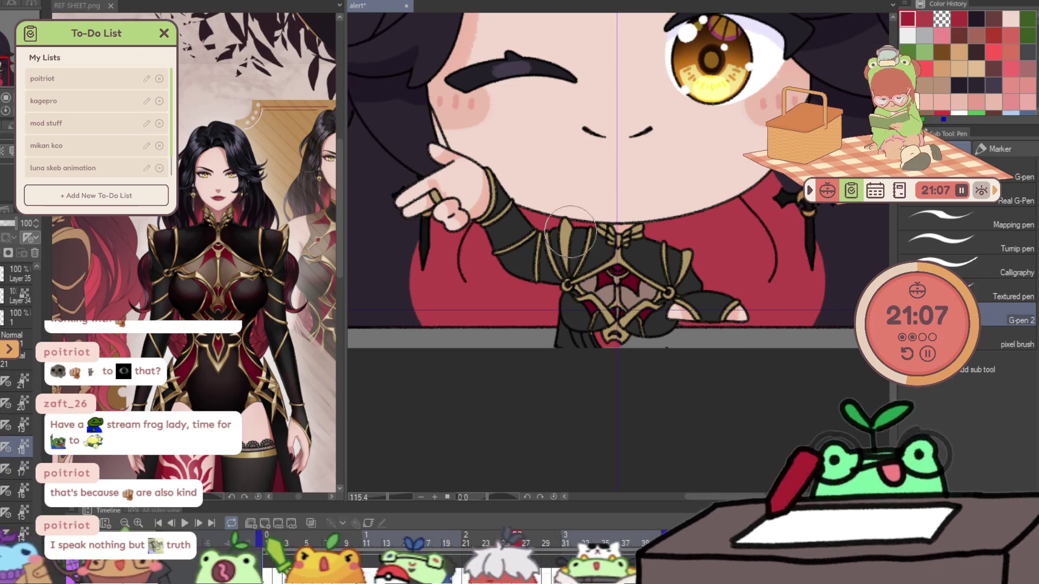
drag(480, 255, 527, 201)
drag(494, 289, 511, 246)
key(h)
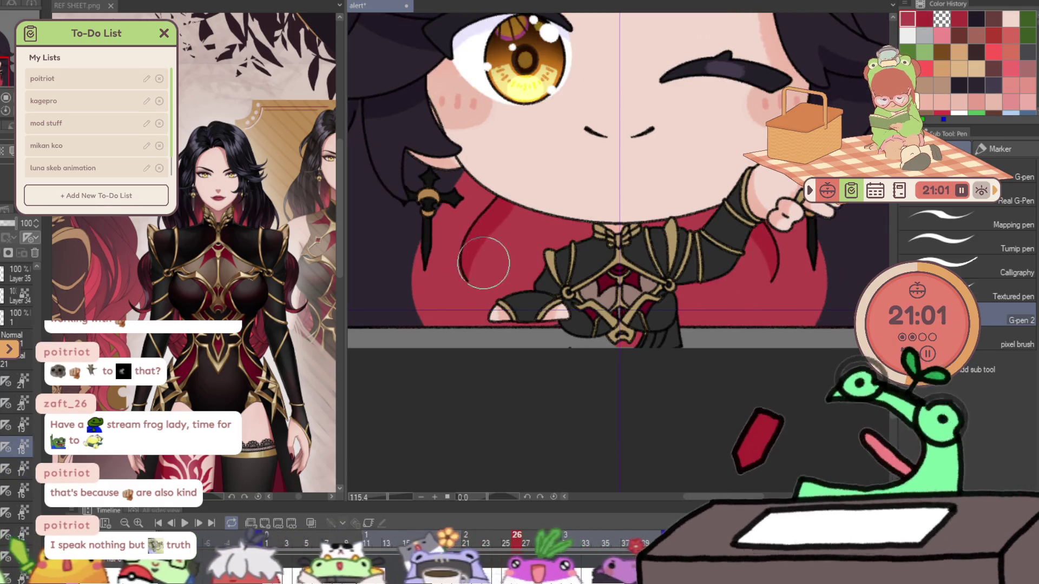
mouse_move(500, 239)
mouse_down()
mouse_move(479, 273)
mouse_move(538, 278)
mouse_up()
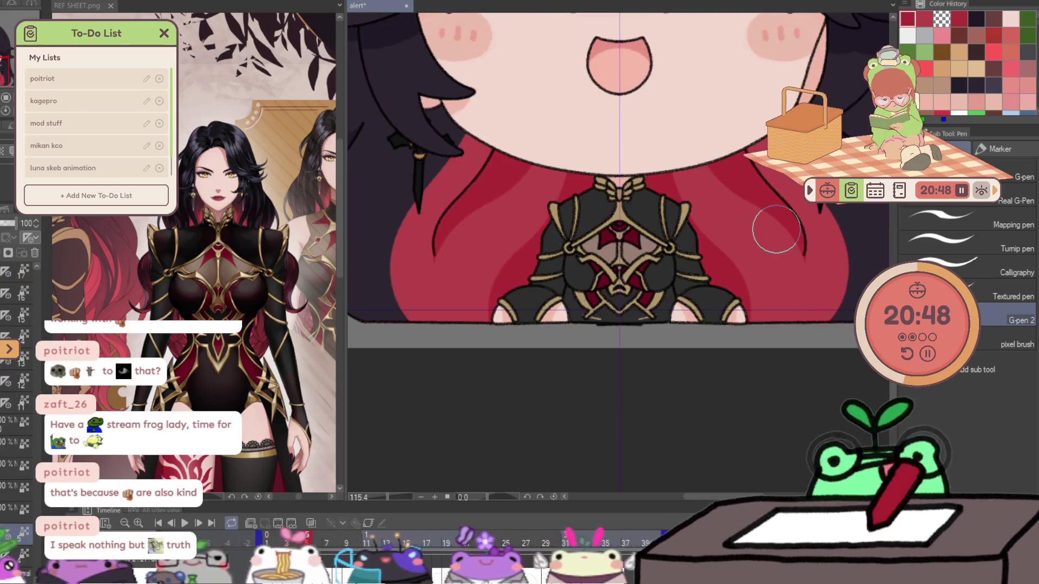
key(slash)
drag(776, 229, 684, 252)
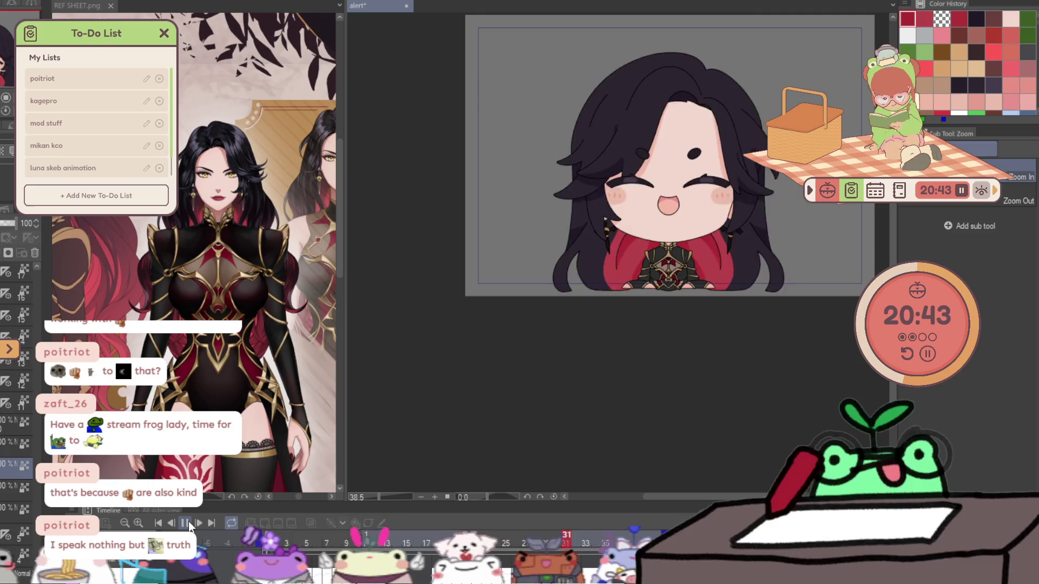
click(189, 521)
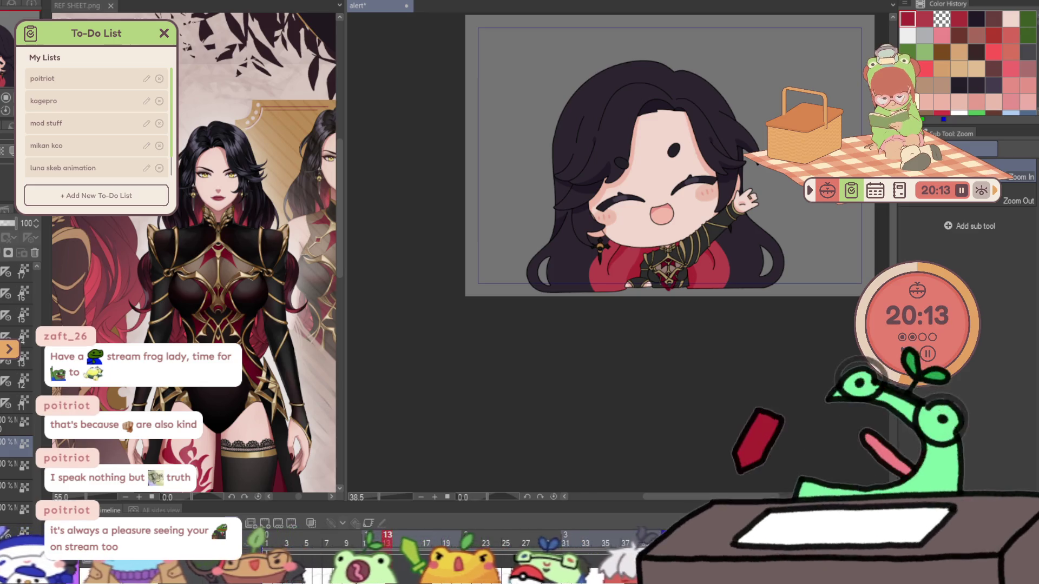
scroll(593, 295, up, 3)
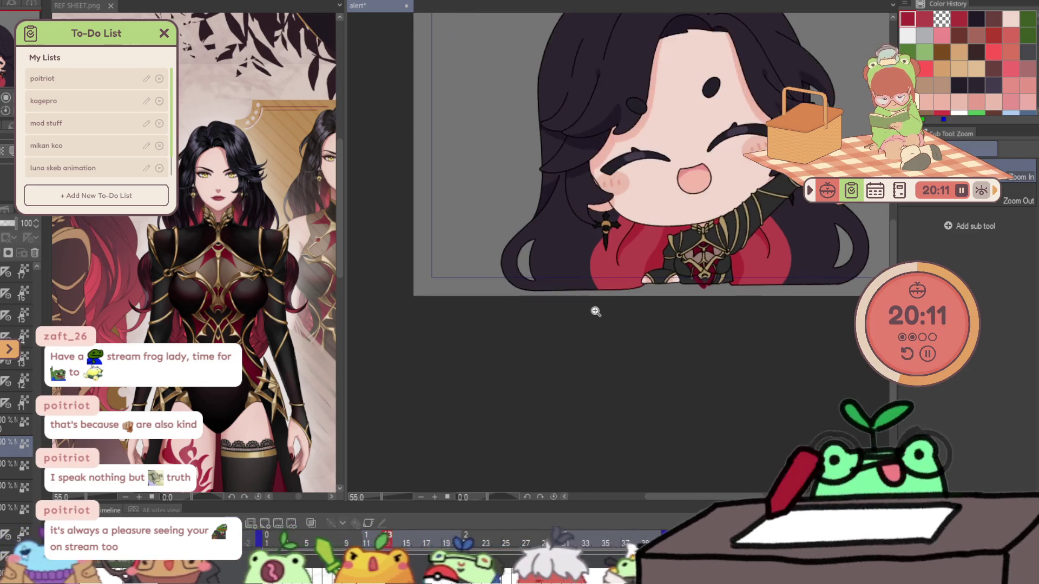
scroll(16, 324, up, 5)
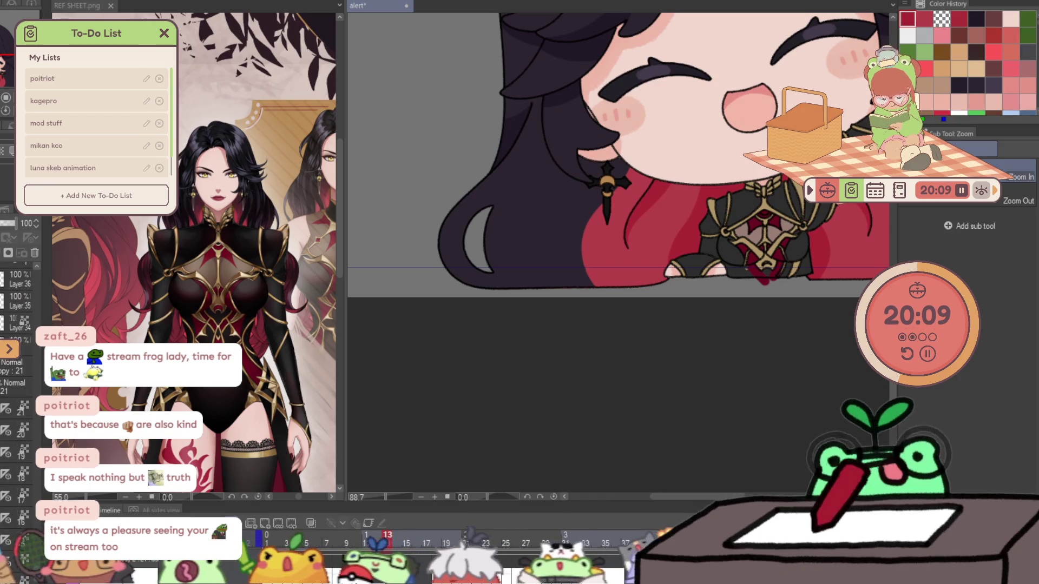
scroll(16, 303, down, 5)
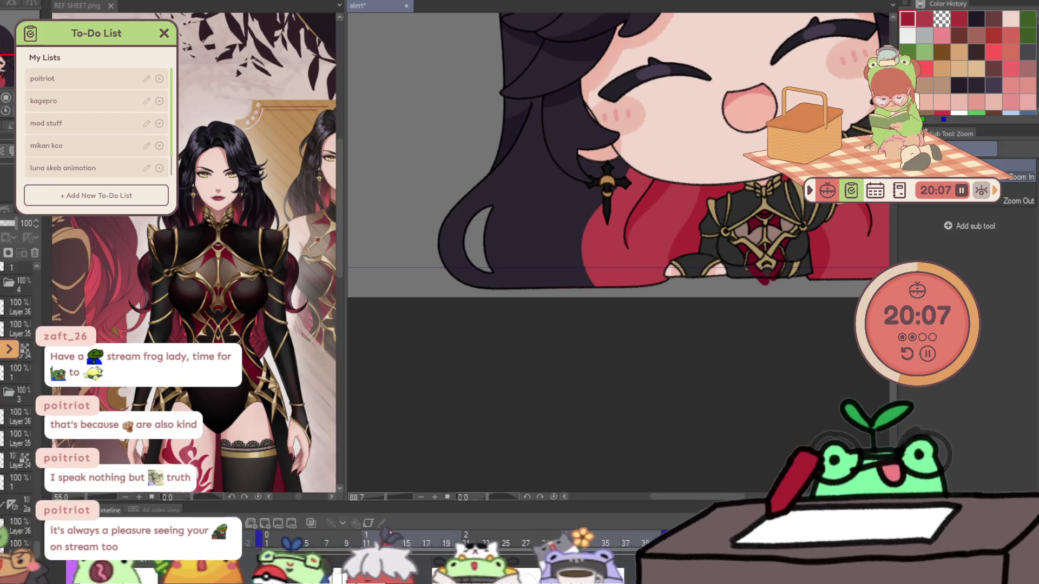
scroll(17, 325, up, 5)
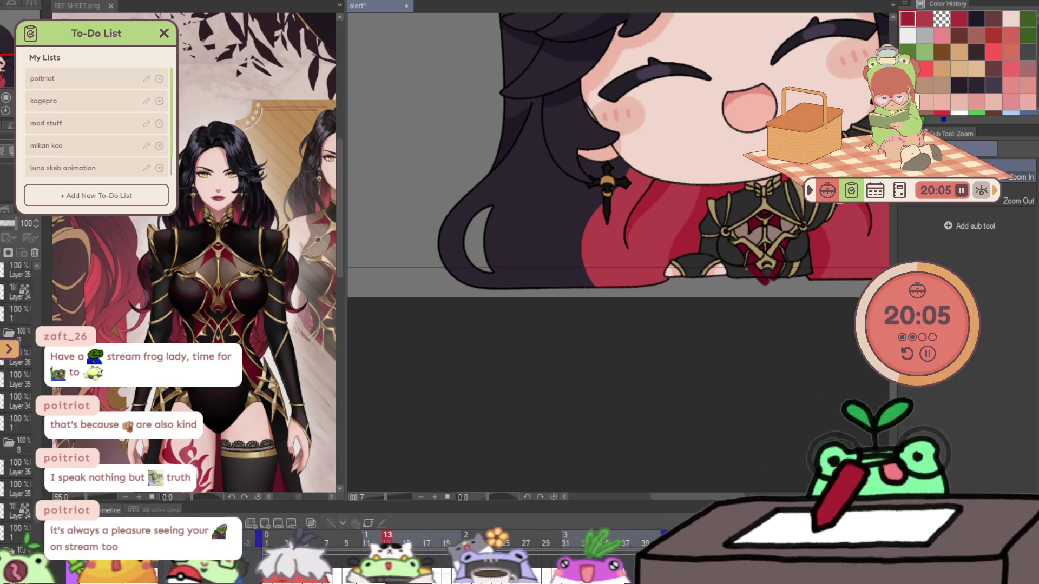
scroll(16, 324, up, 3)
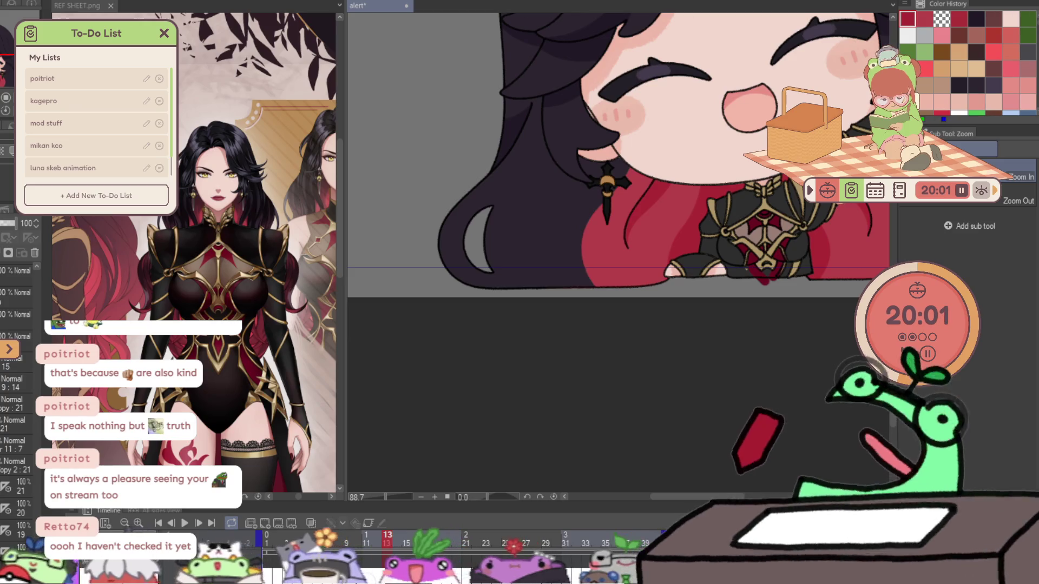
scroll(16, 325, up, 3)
scroll(17, 324, up, 2)
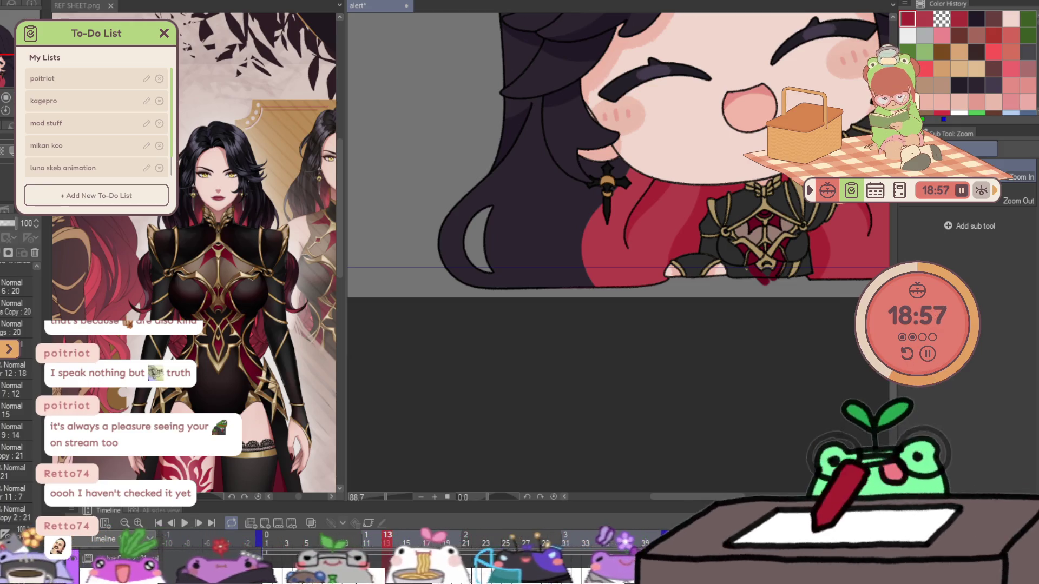
scroll(630, 356, down, 3)
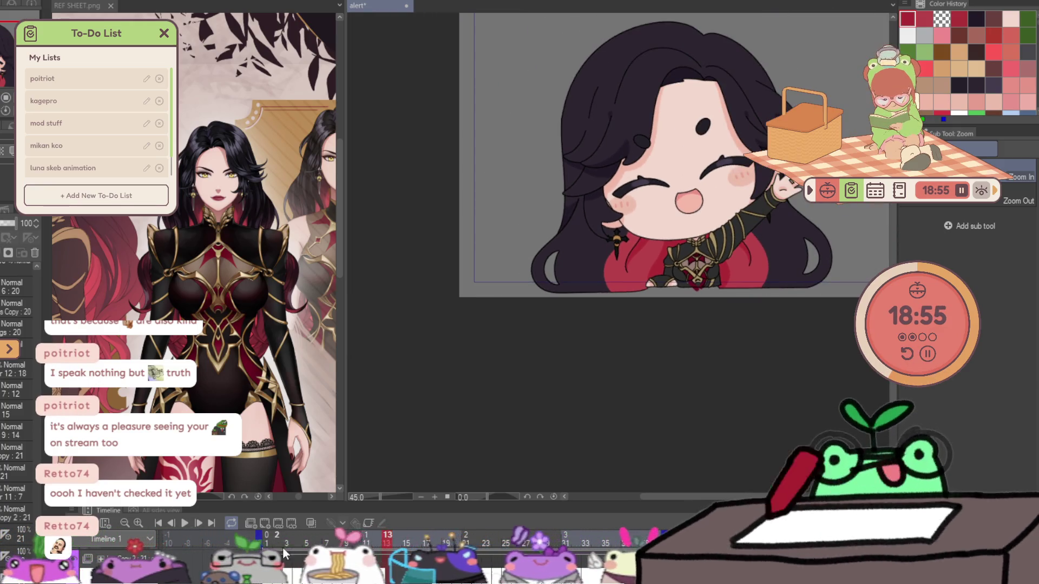
- Play and stop the alert animation twice to preview it, then zoom in on the chibi's face
click(184, 523)
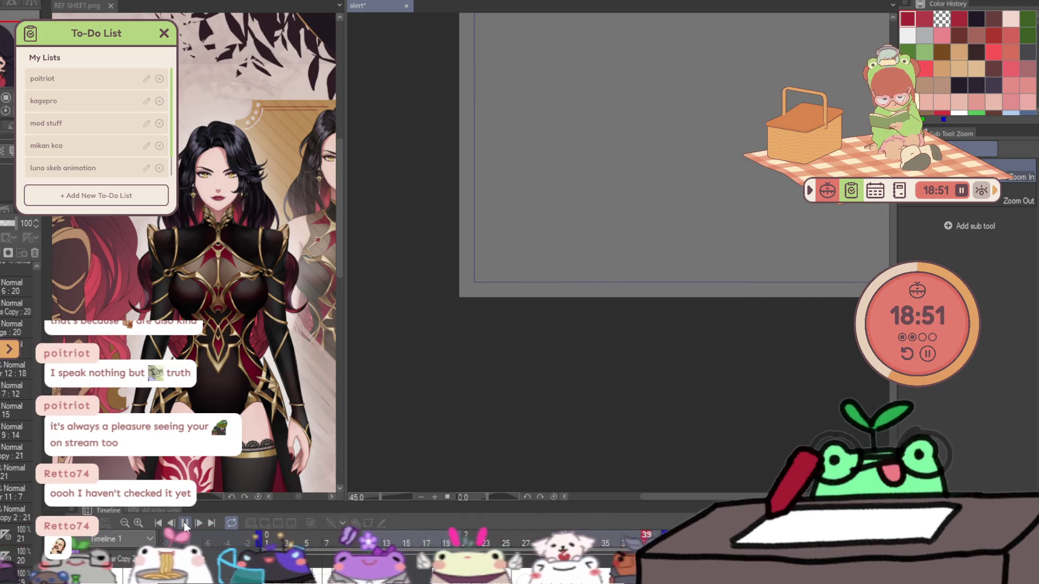
click(184, 521)
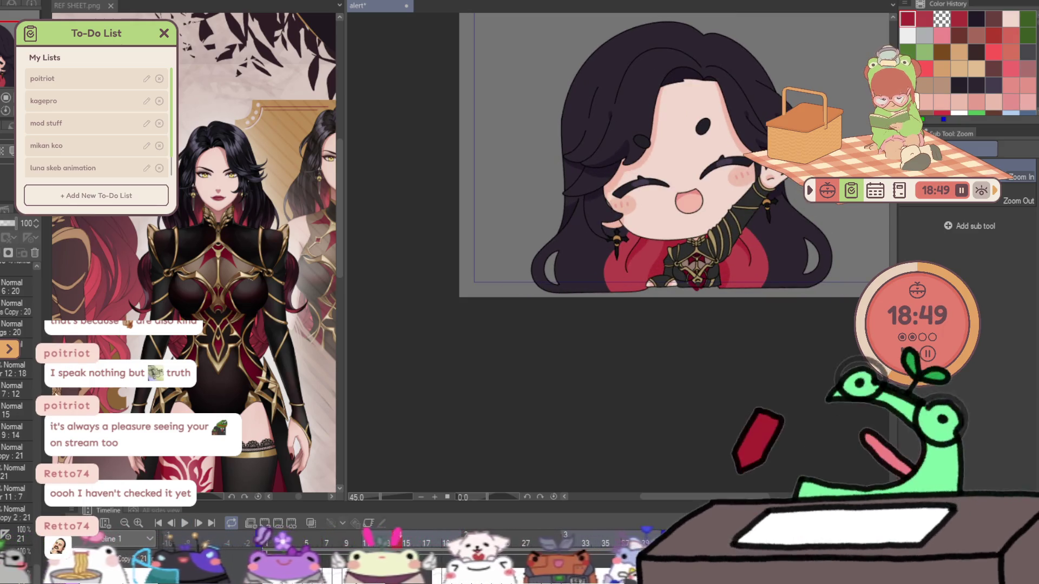
scroll(429, 259, down, 2)
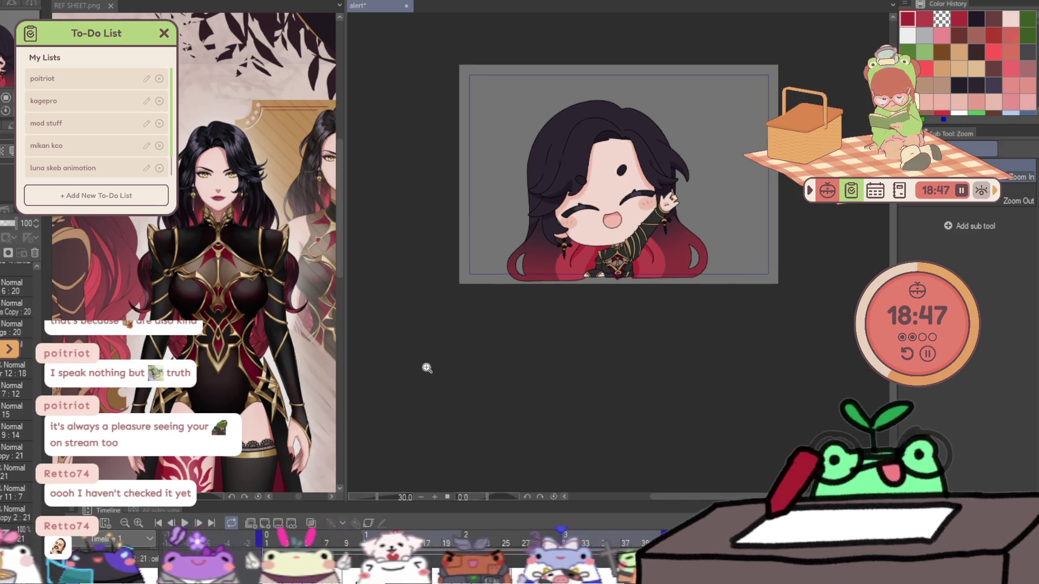
click(188, 522)
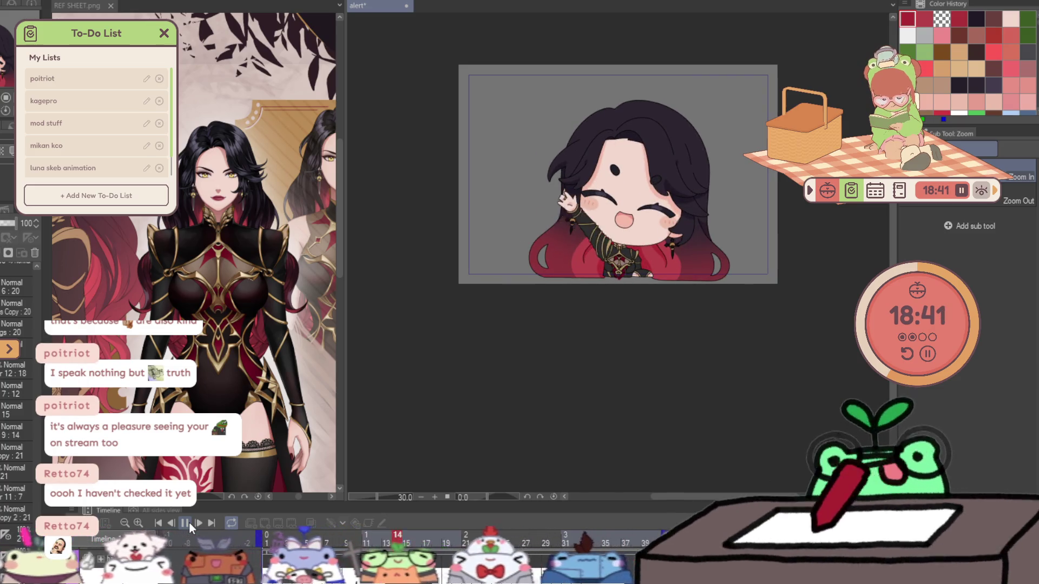
click(189, 522)
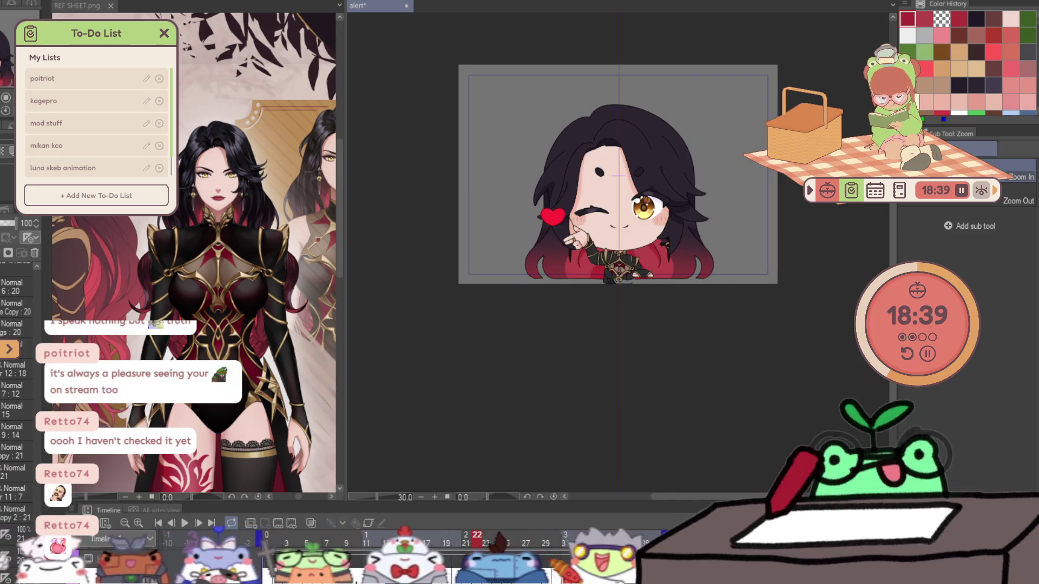
drag(541, 274, 605, 273)
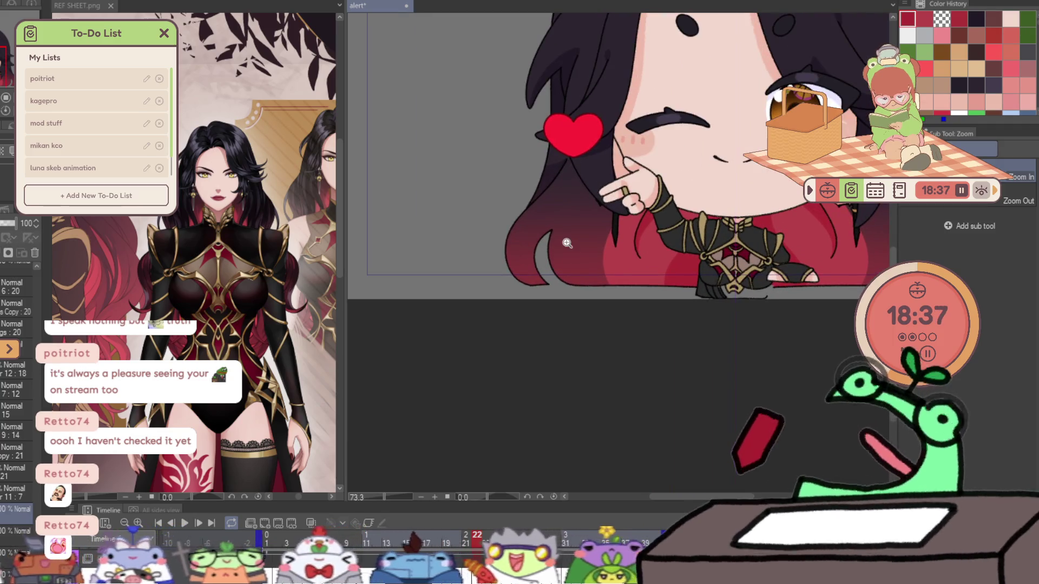
scroll(17, 379, down, 3)
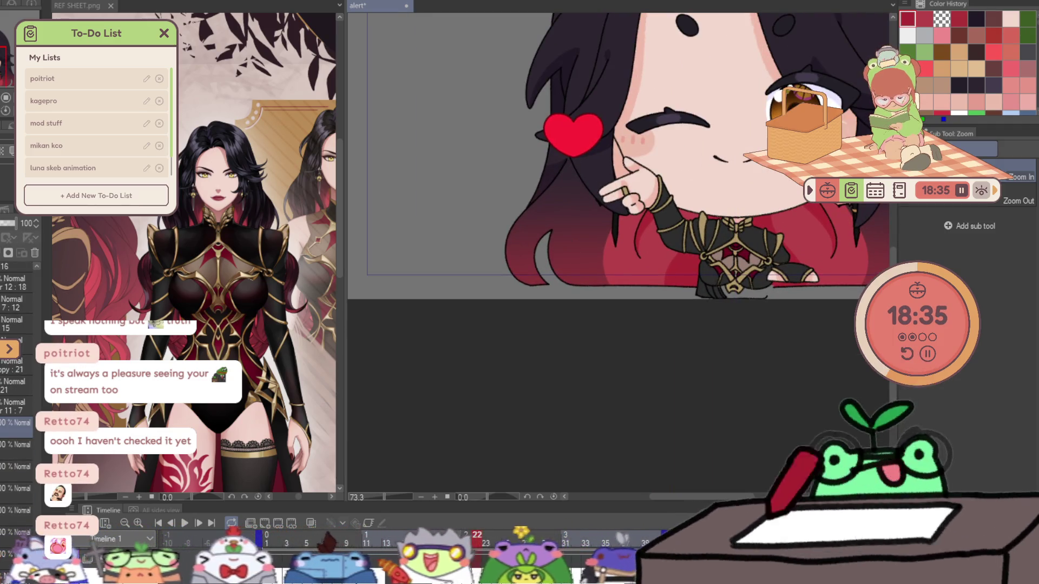
scroll(16, 378, up, 3)
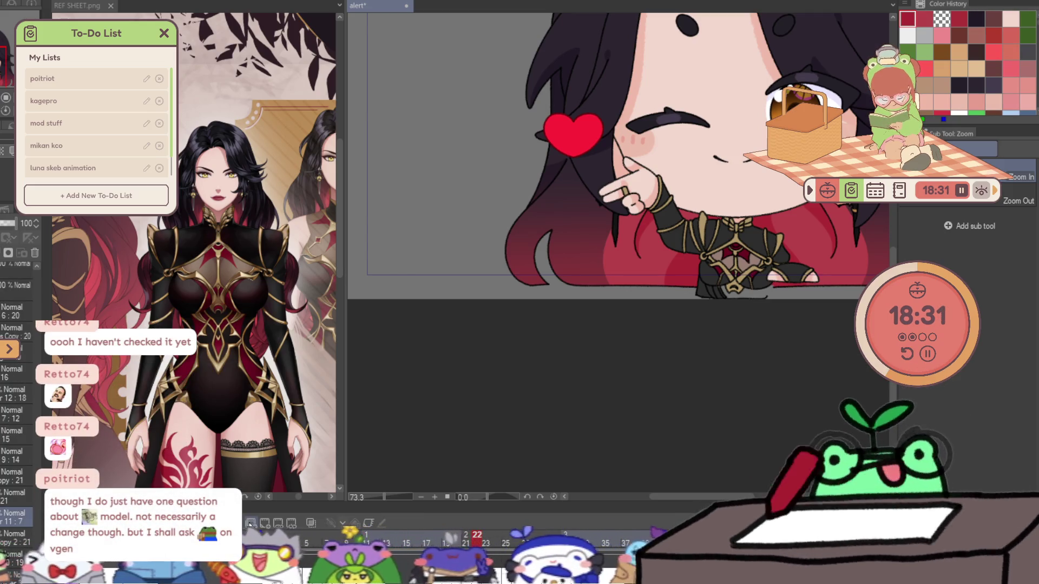
- Add a new animation cel, jump to frame 2, and bring the whole chibi into view
click(251, 524)
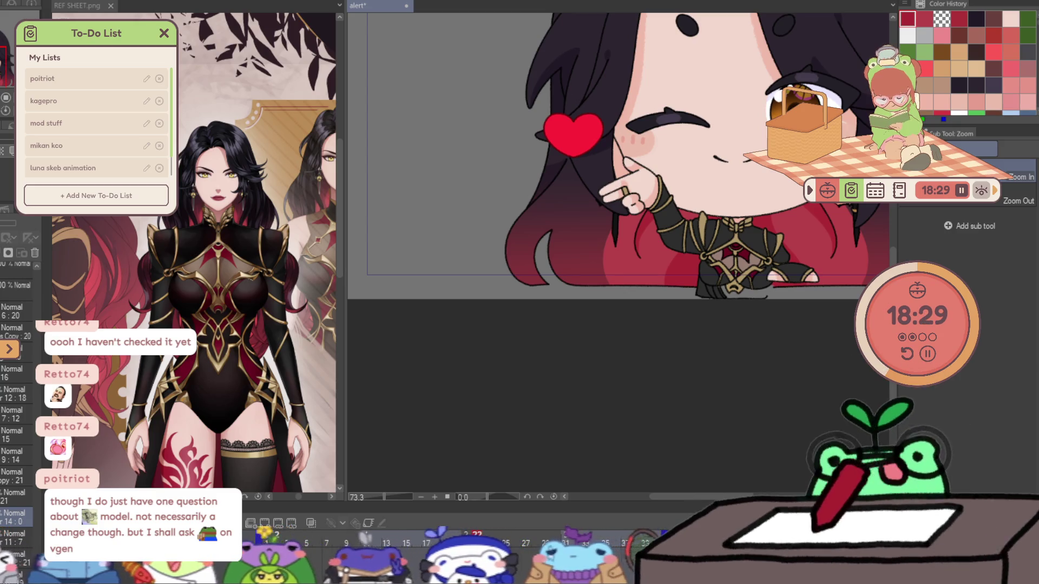
click(276, 536)
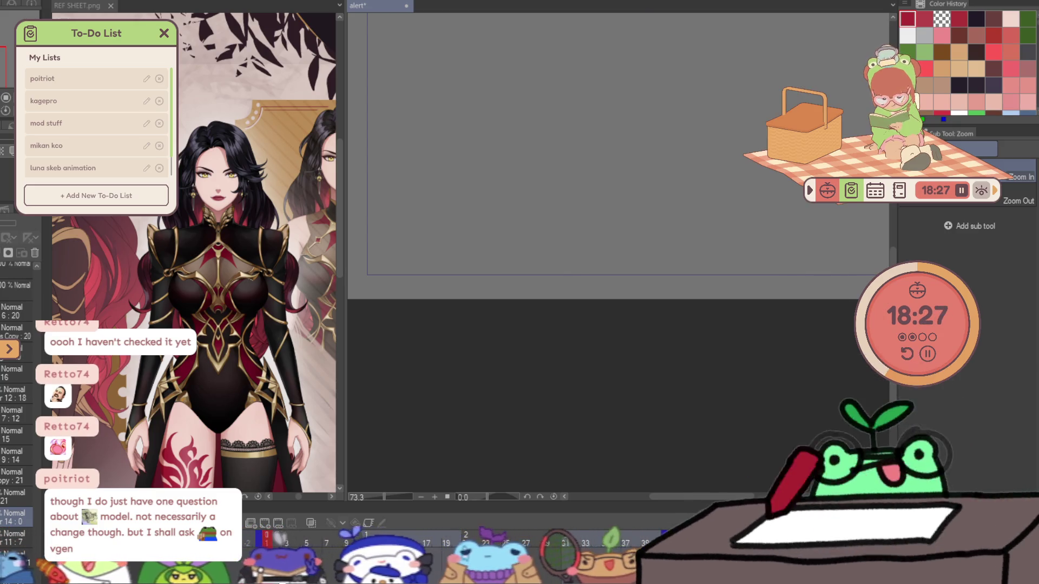
scroll(447, 373, up, 2)
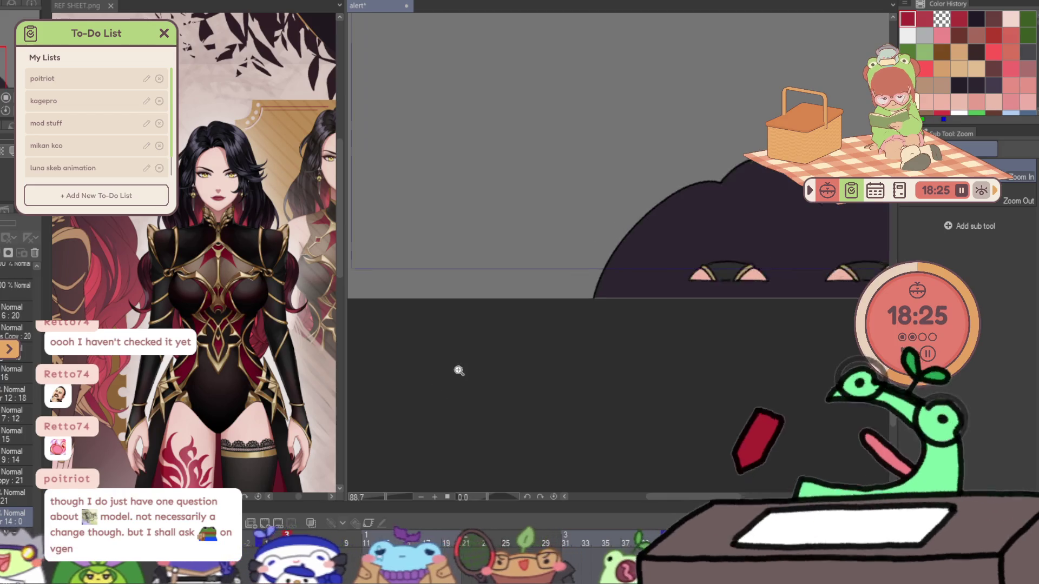
mouse_move(381, 280)
mouse_down()
mouse_move(381, 371)
mouse_move(368, 362)
mouse_move(461, 325)
mouse_up()
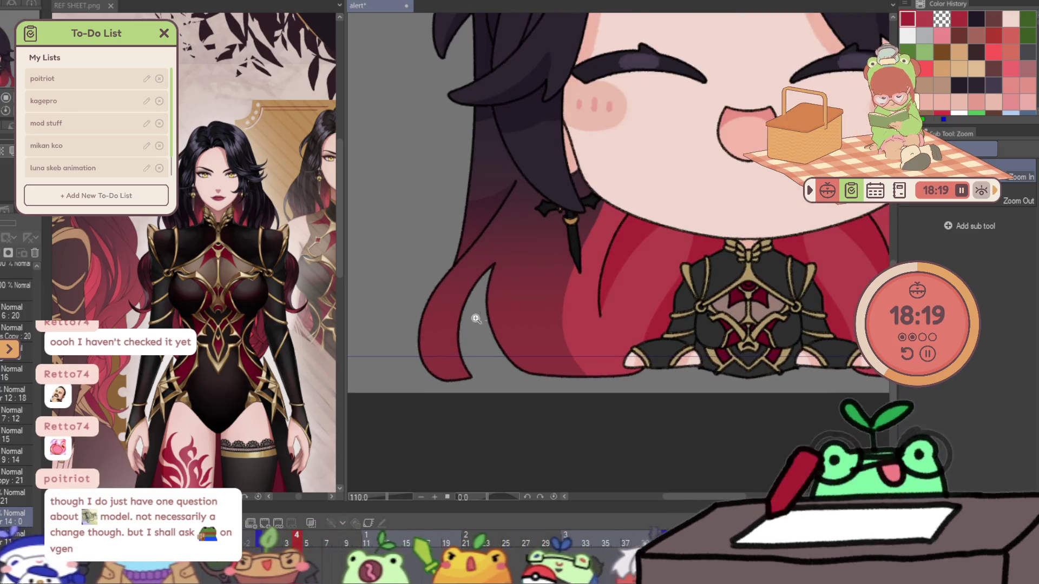
- Choose a dark maroon pencil colour and remove the empty 14:0 cel layer
key(p)
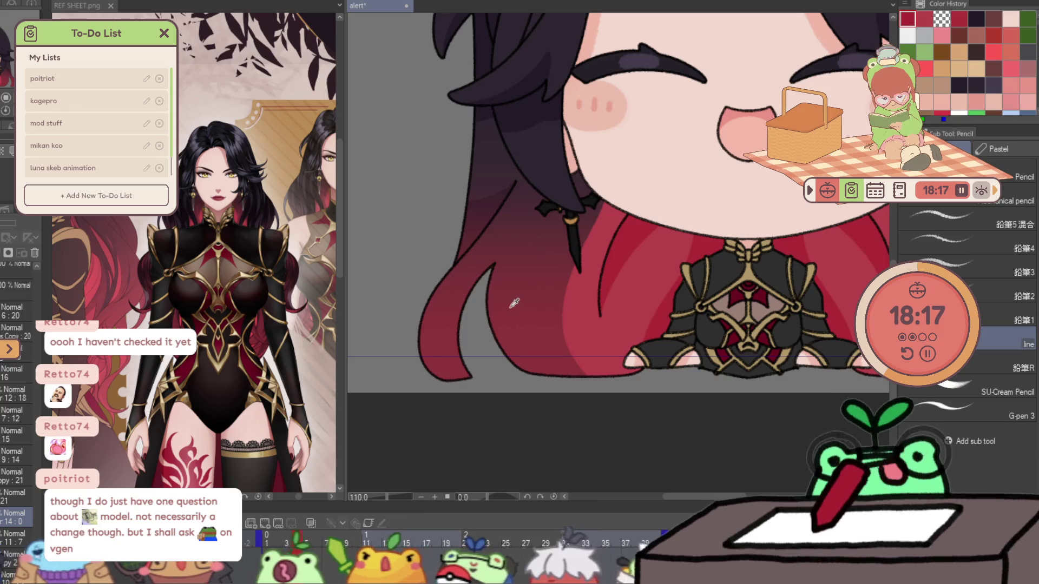
alt+click(514, 303)
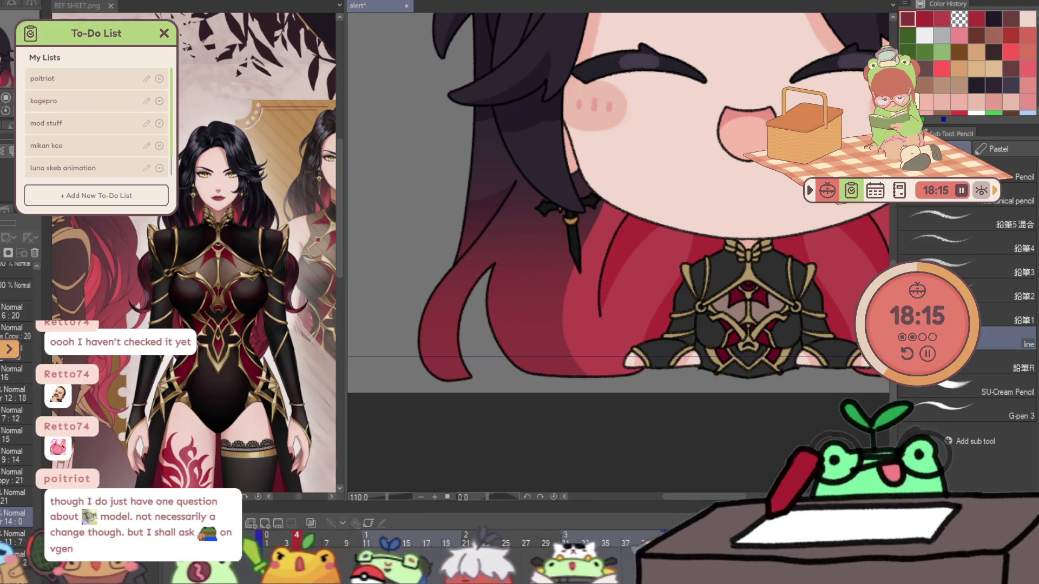
scroll(566, 266, down, 4)
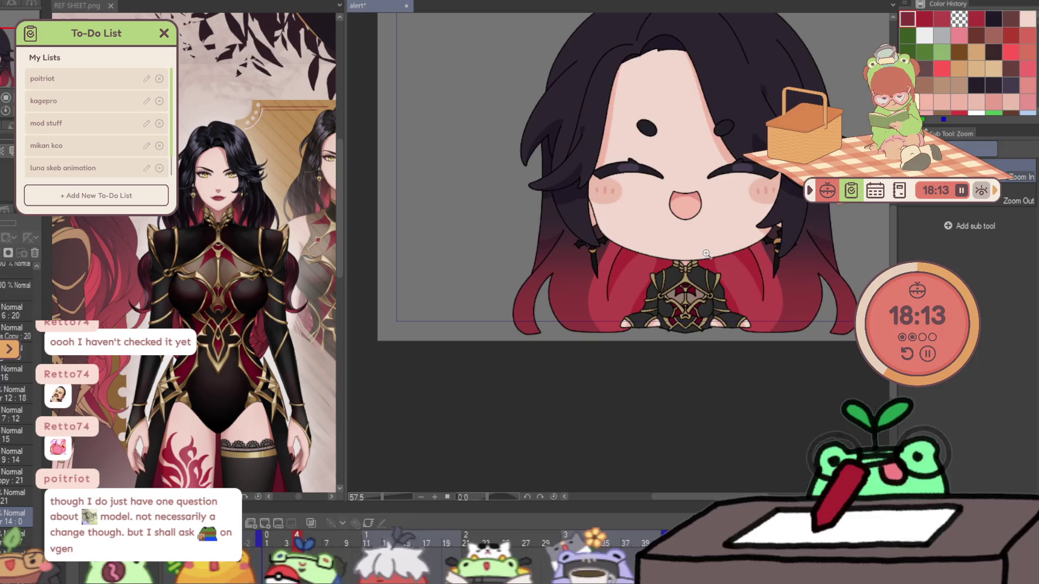
scroll(731, 231, up, 5)
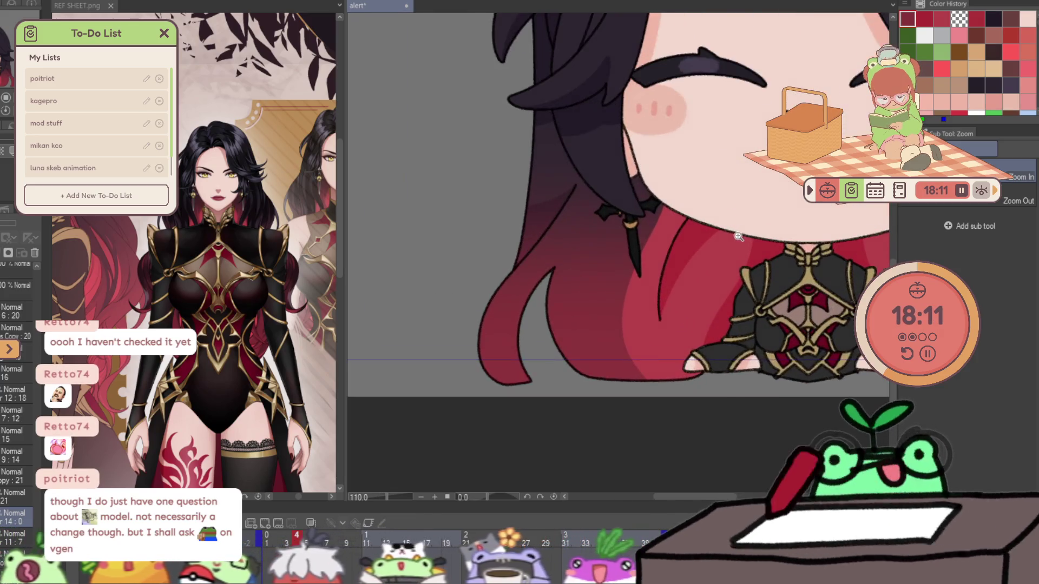
key(p)
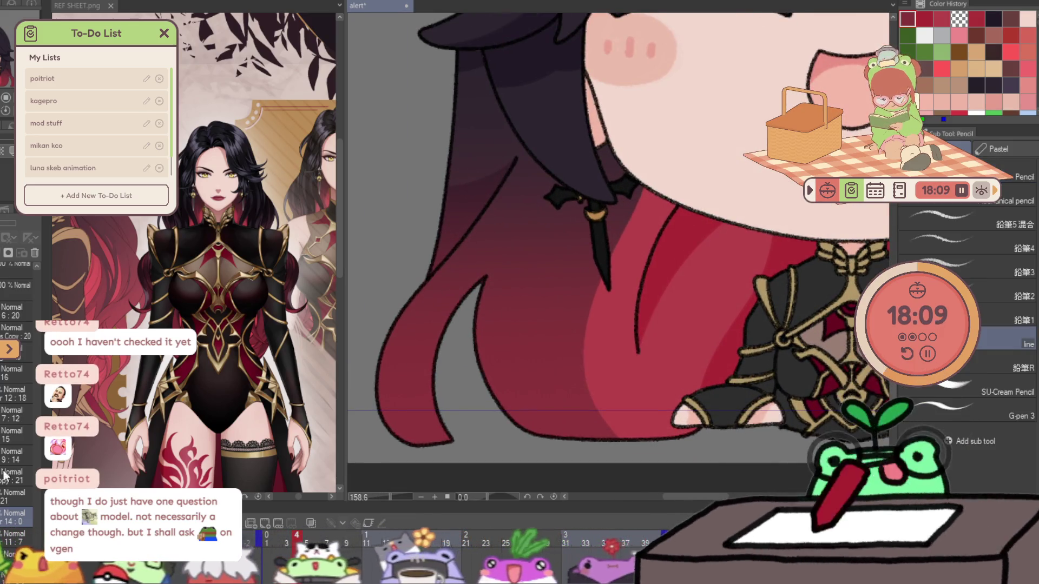
click(34, 252)
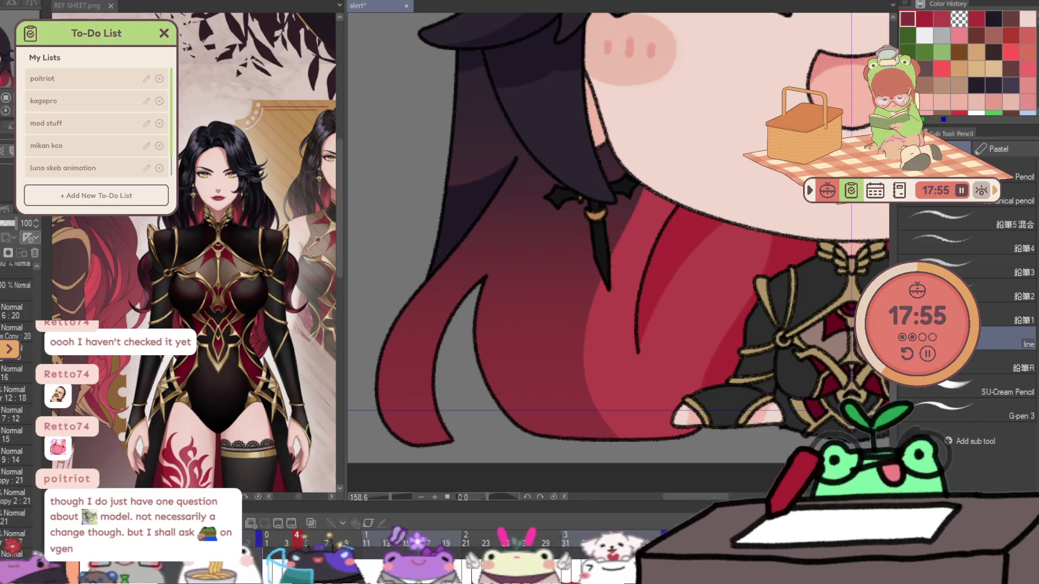
- Sketch dark red lines along the hair tip, undo the stray stroke, and advance to frame 7
scroll(4, 502, down, 5)
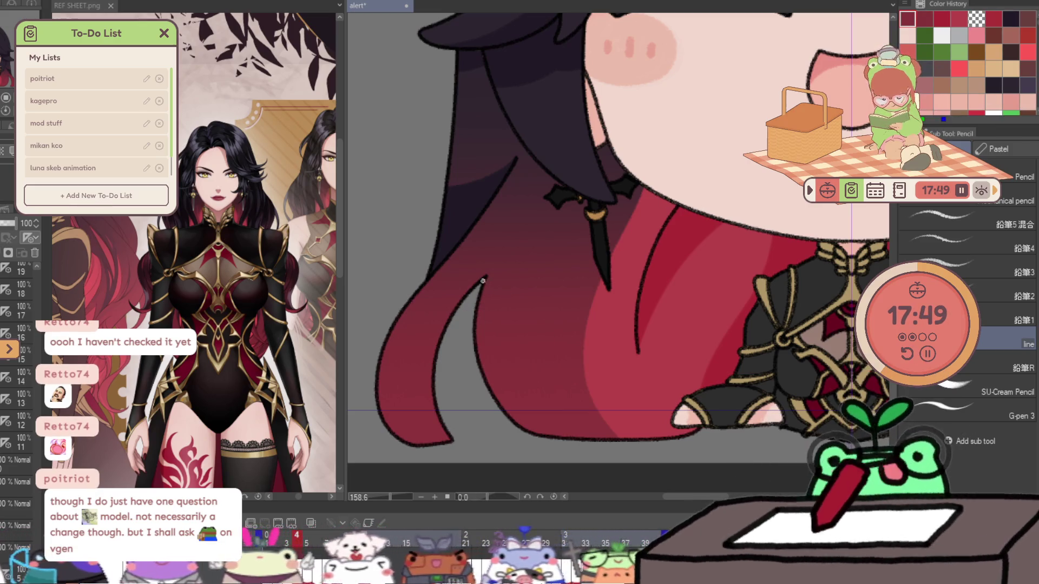
drag(512, 375, 482, 286)
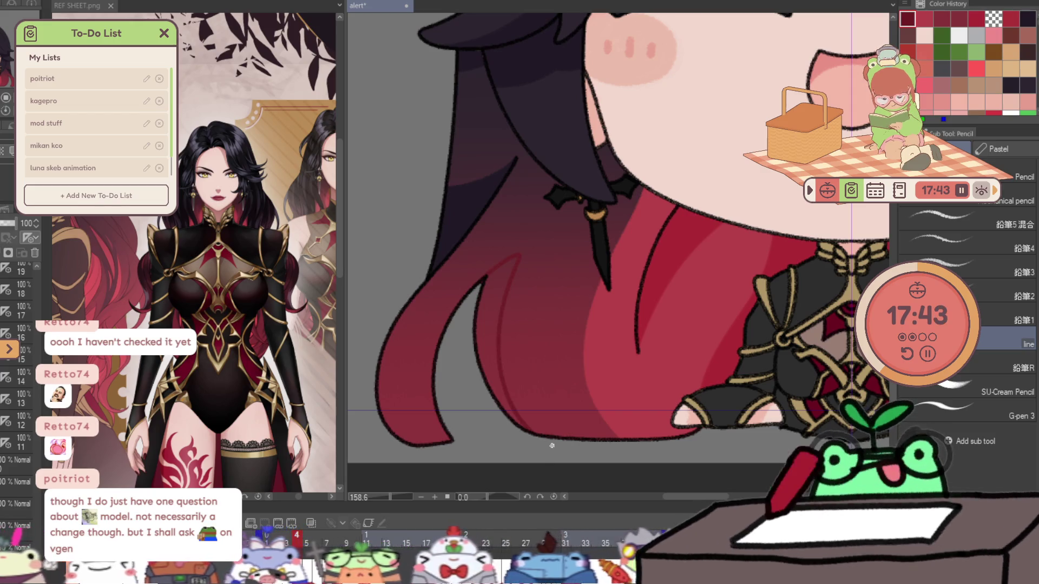
key(Right)
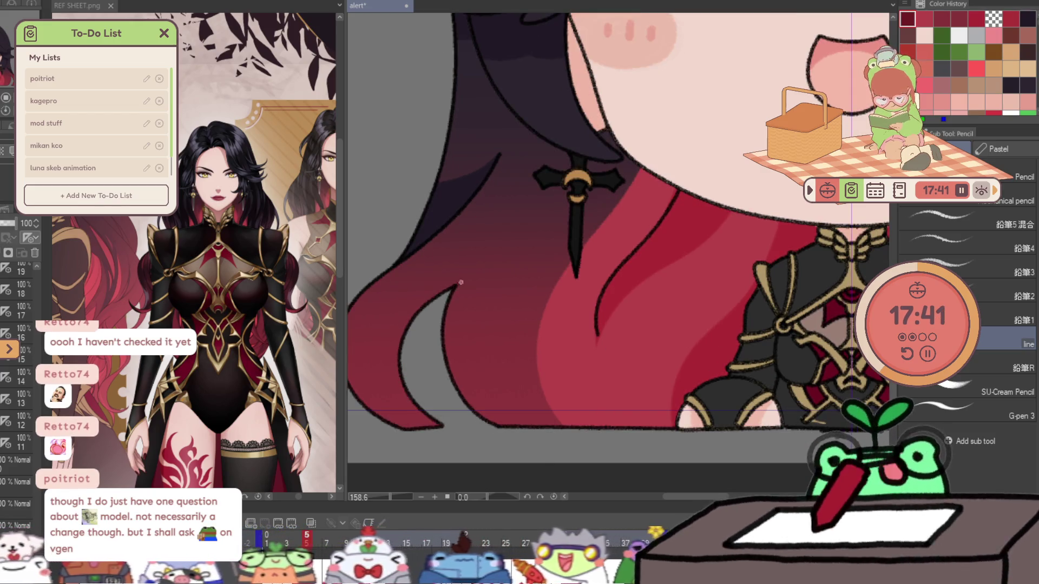
drag(495, 269, 474, 330)
key(space)
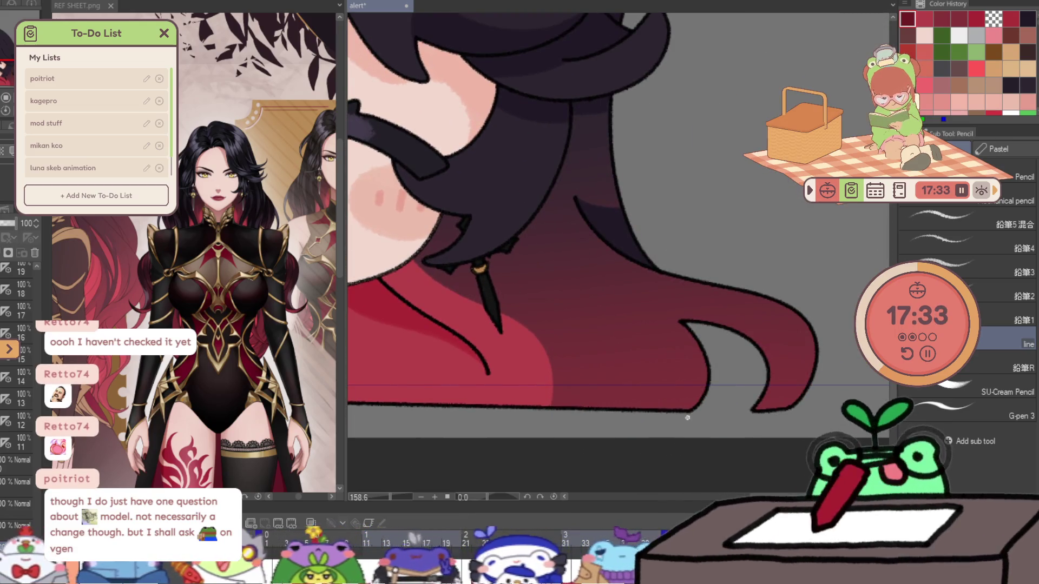
key(ctrl+z)
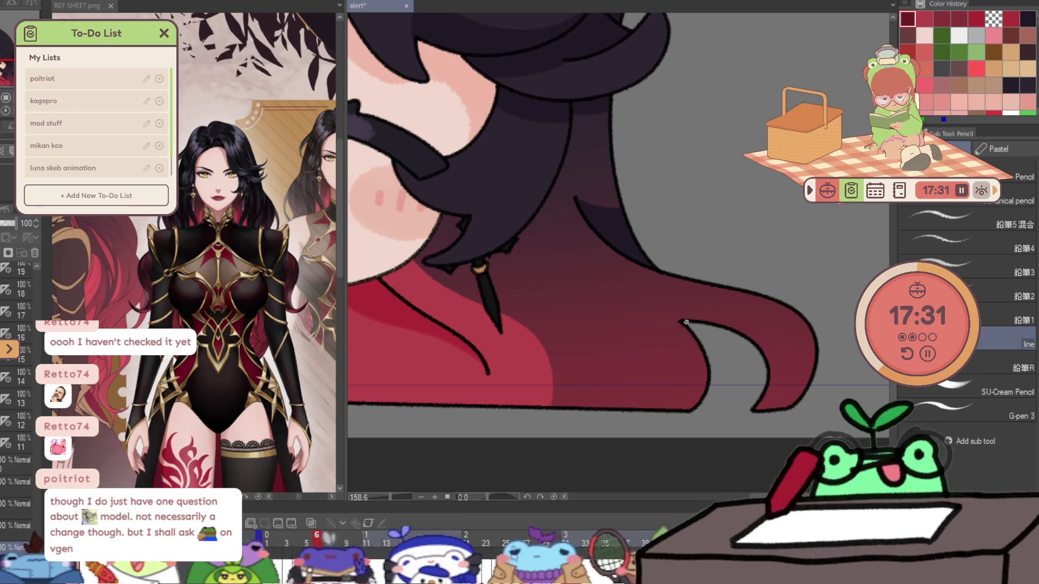
drag(661, 314, 647, 320)
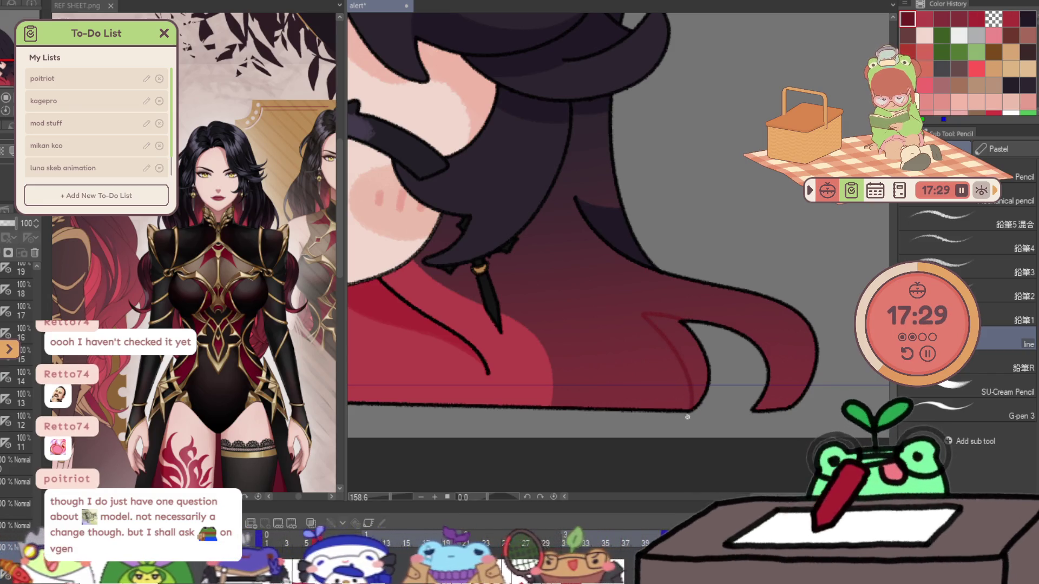
key(Right)
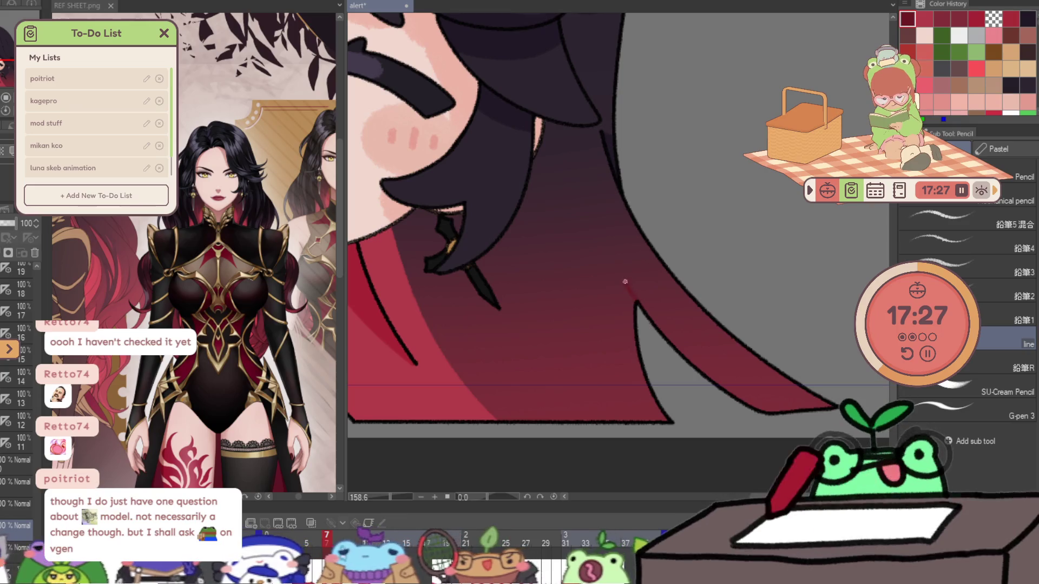
mouse_move(678, 431)
mouse_down()
mouse_move(447, 254)
mouse_move(502, 232)
mouse_up()
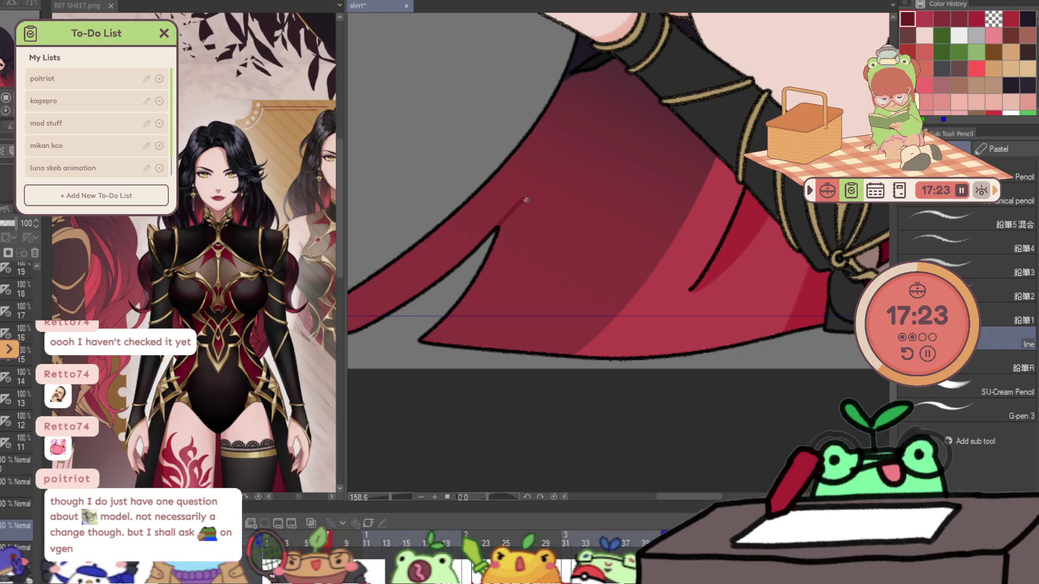
- Flip between frames 7 and 8 to compare the cape, testing a guide stroke and undoing it
drag(509, 268, 441, 340)
key(Right)
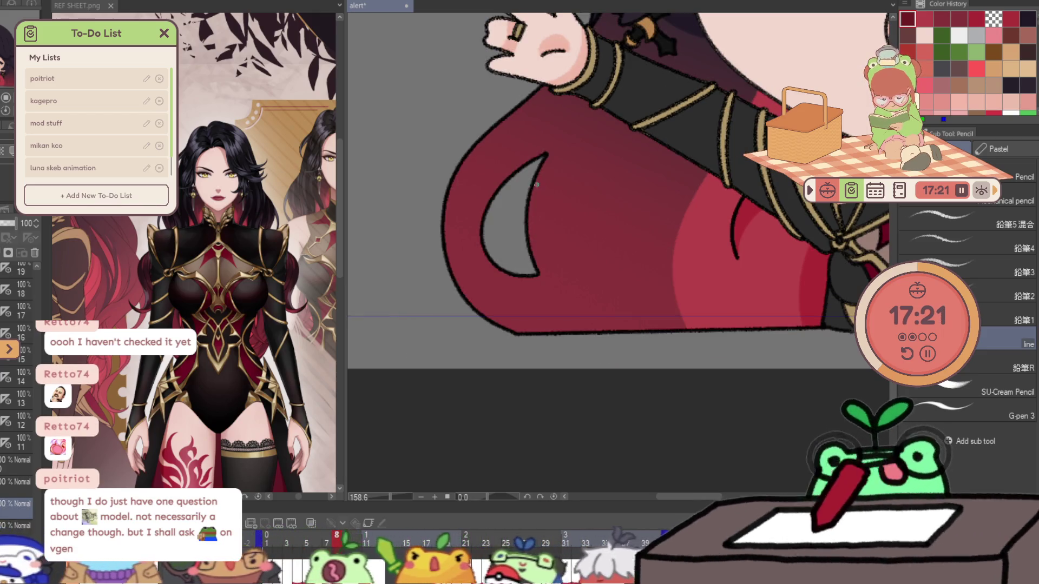
key(Left)
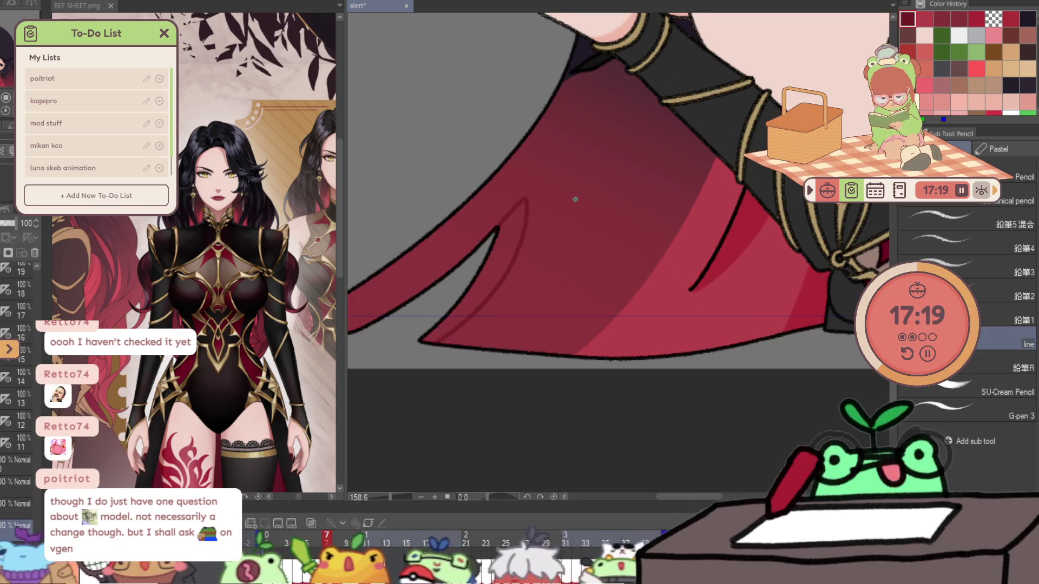
key(Right)
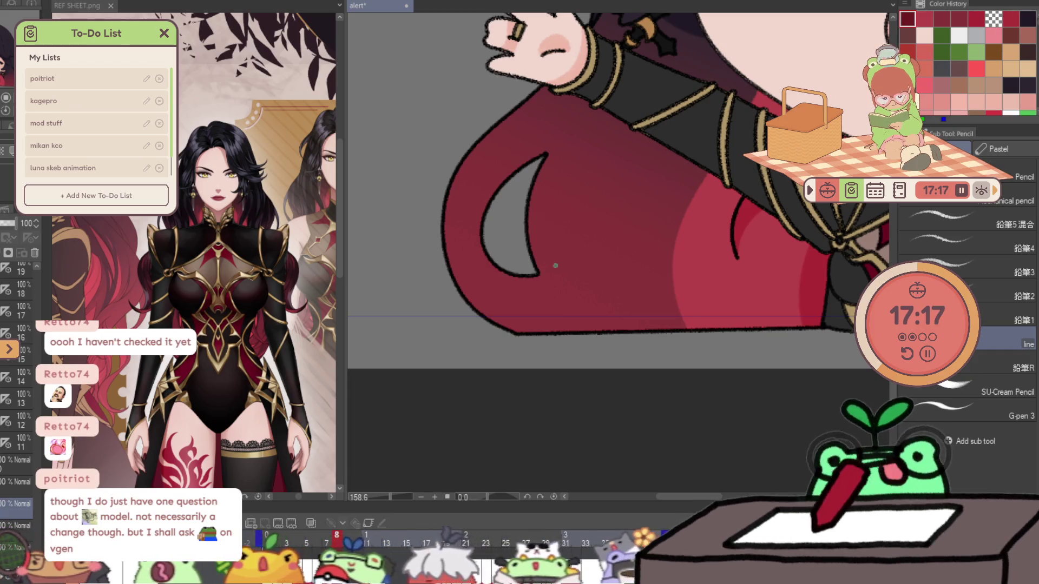
mouse_move(576, 306)
mouse_down()
mouse_move(597, 219)
mouse_move(605, 288)
mouse_up()
key(ctrl+z)
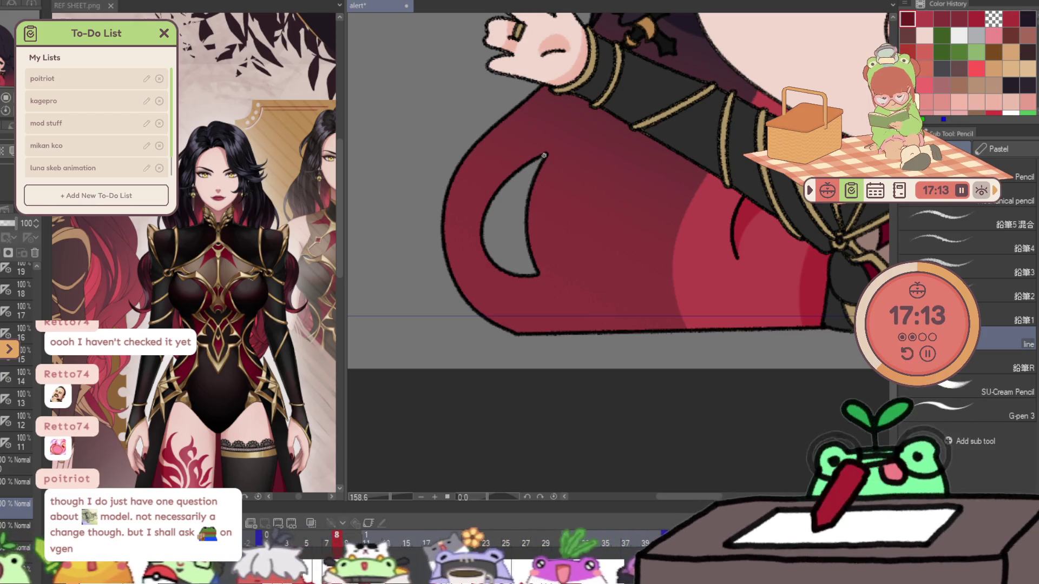
- Draw a thin dark-red line on frame 9's garment after undoing a hair-edge test, then jump to frame 18
mouse_move(580, 158)
mouse_down()
mouse_move(686, 238)
mouse_move(739, 241)
mouse_up()
mouse_move(836, 385)
mouse_down()
mouse_move(830, 335)
mouse_move(813, 305)
mouse_up()
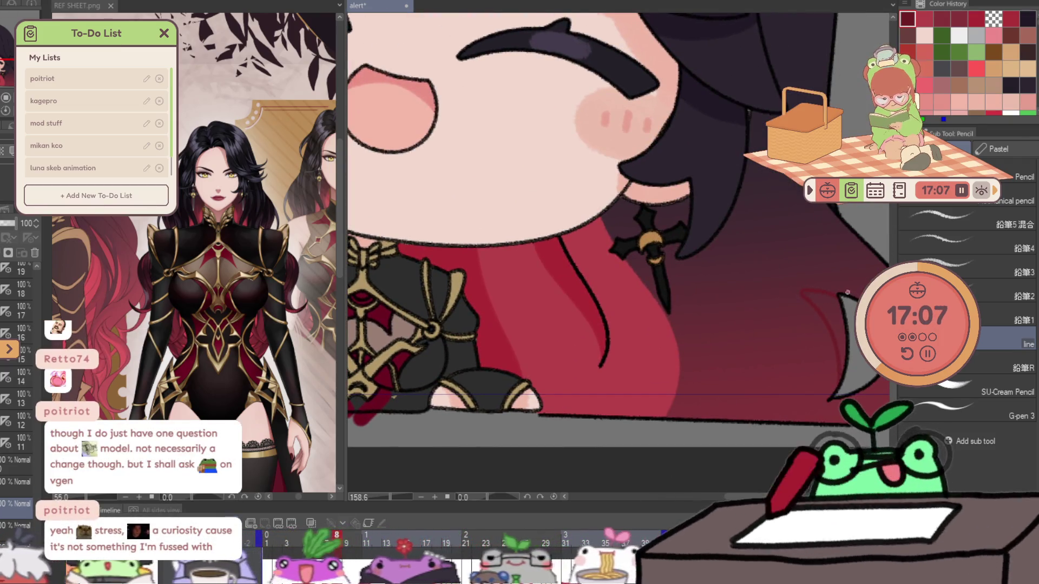
key(ctrl+z)
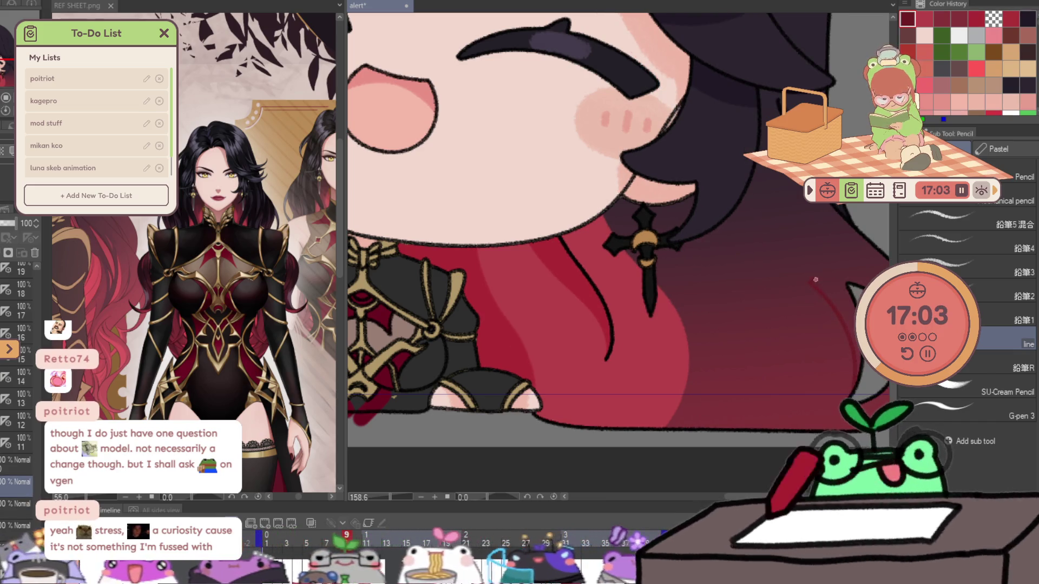
scroll(815, 280, down, 3)
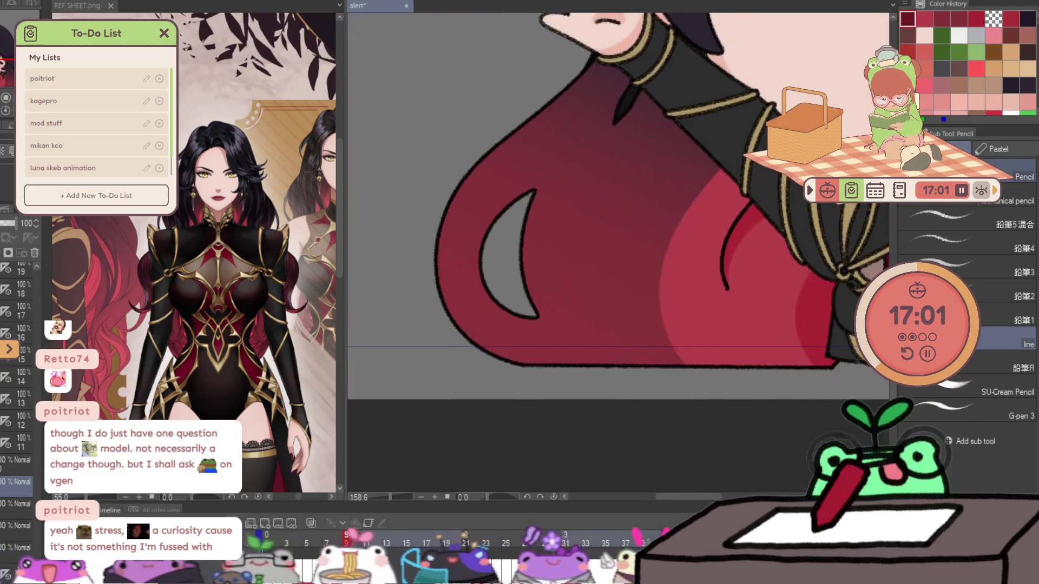
mouse_move(536, 190)
mouse_down()
mouse_move(584, 182)
mouse_move(530, 272)
mouse_up()
key(ctrl+Right)
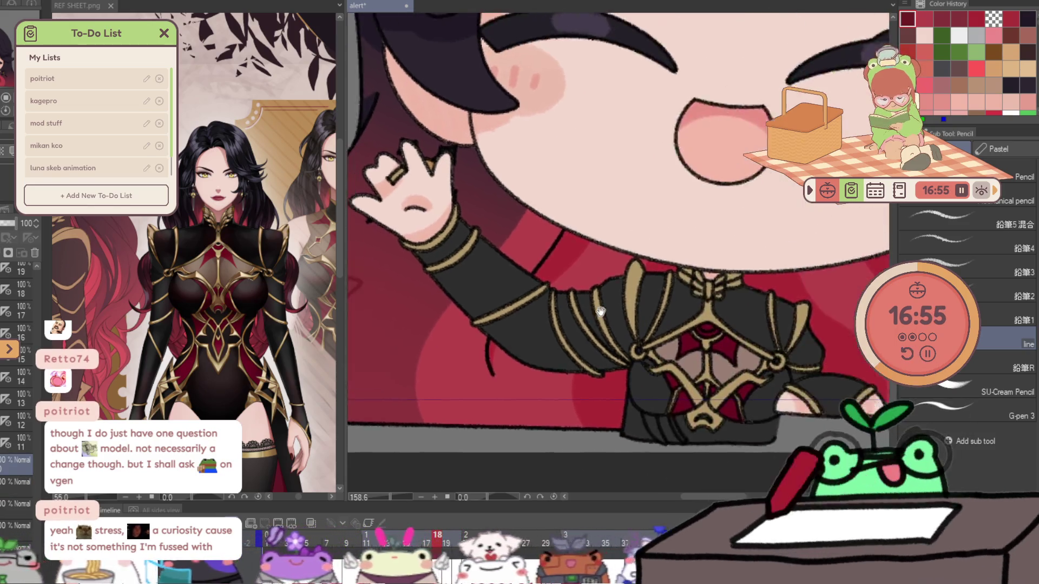
- Sketch a dark-red line along the hair edge on frame 18, then step ahead to frame 22
drag(556, 225, 345, 215)
drag(847, 328, 839, 287)
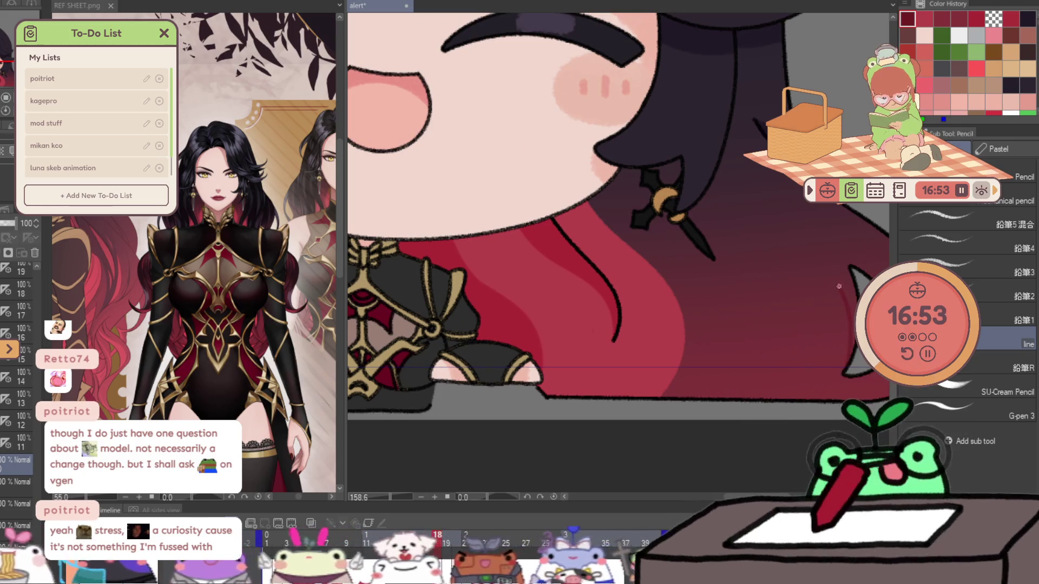
key(ctrl+Right)
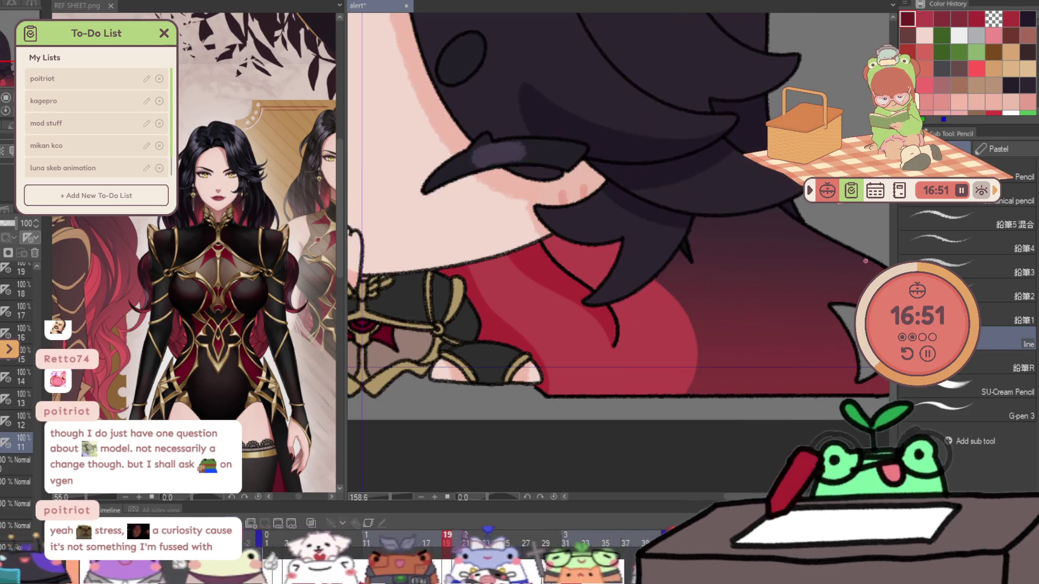
mouse_move(865, 261)
mouse_down()
mouse_move(784, 238)
mouse_move(504, 211)
mouse_up()
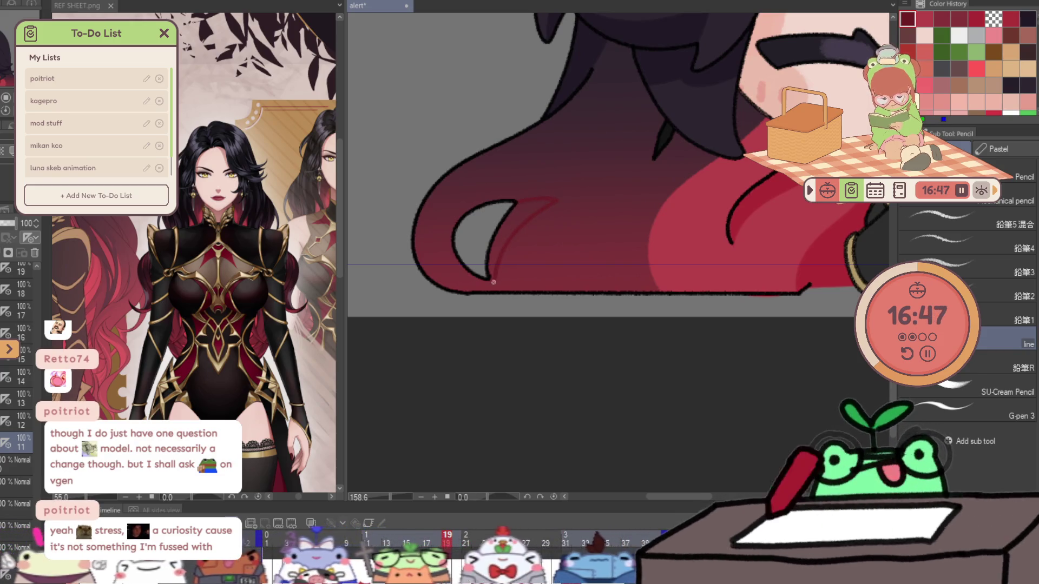
key(ctrl+Right)
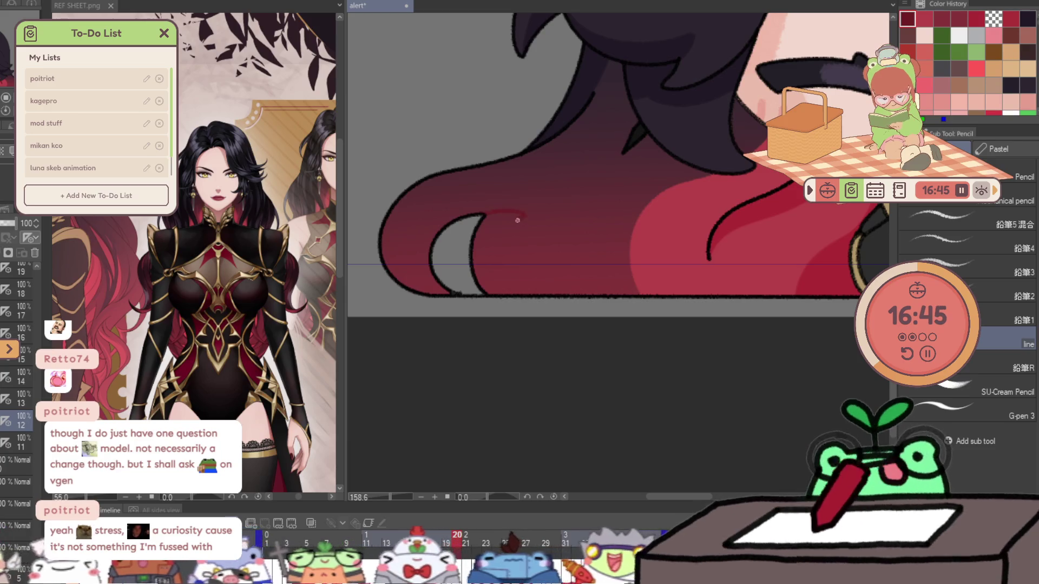
key(ctrl+Right)
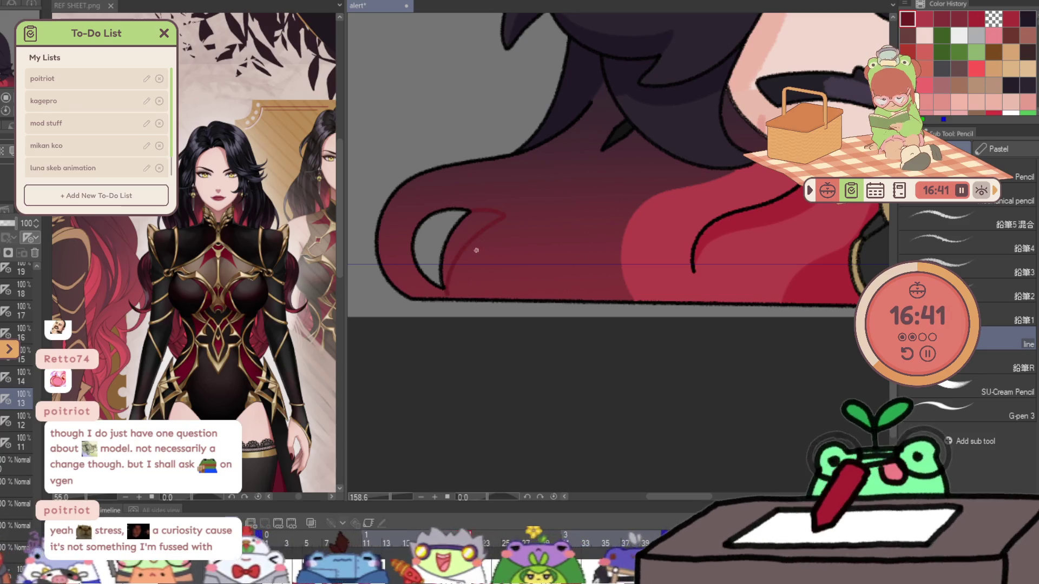
key(ctrl+Right)
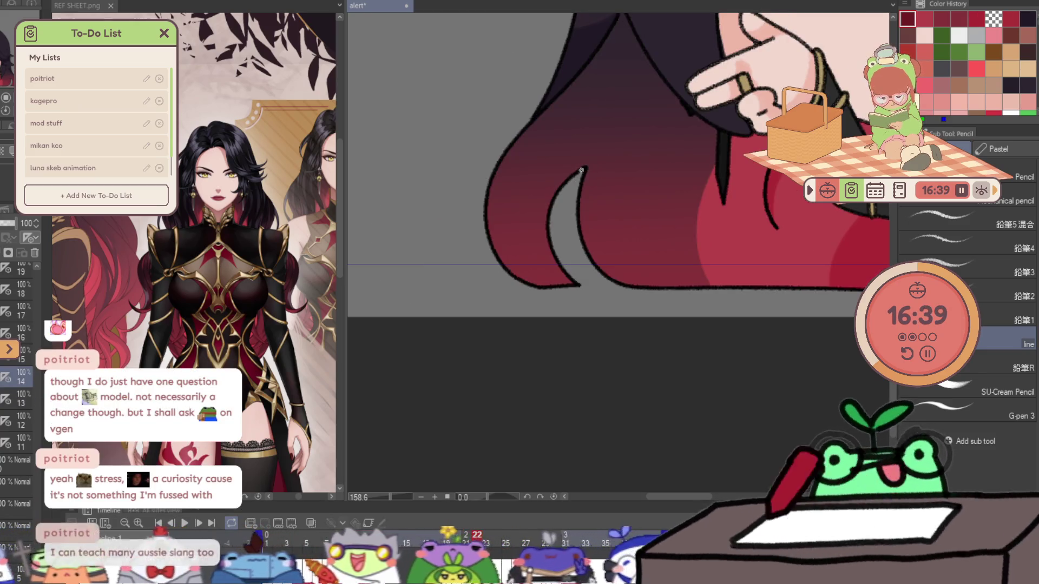
- Sketch short red guide lines around the hair hook on frames 22 through 25
drag(588, 163, 622, 149)
key(ctrl+Right)
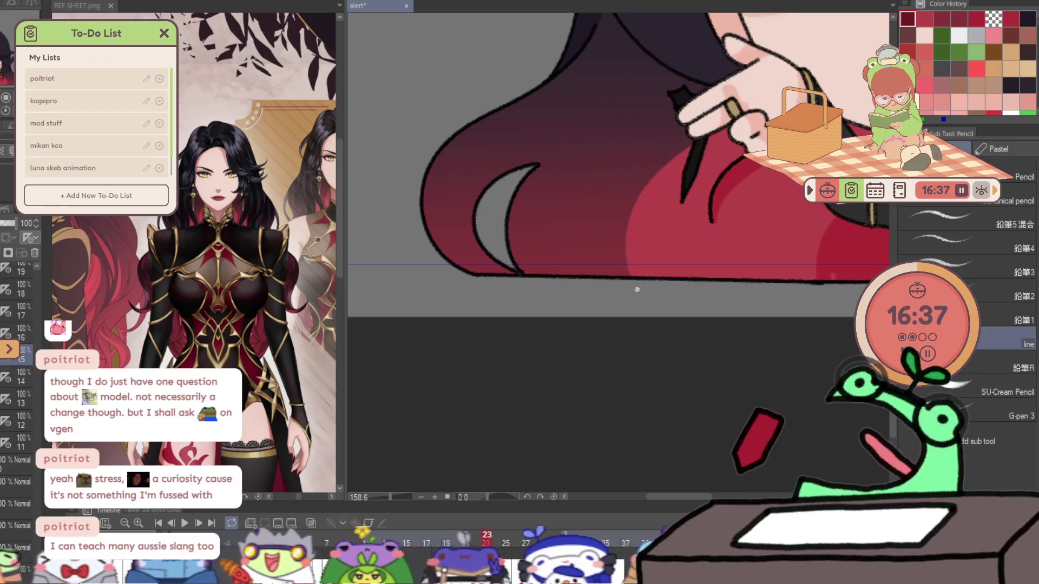
drag(540, 164, 571, 164)
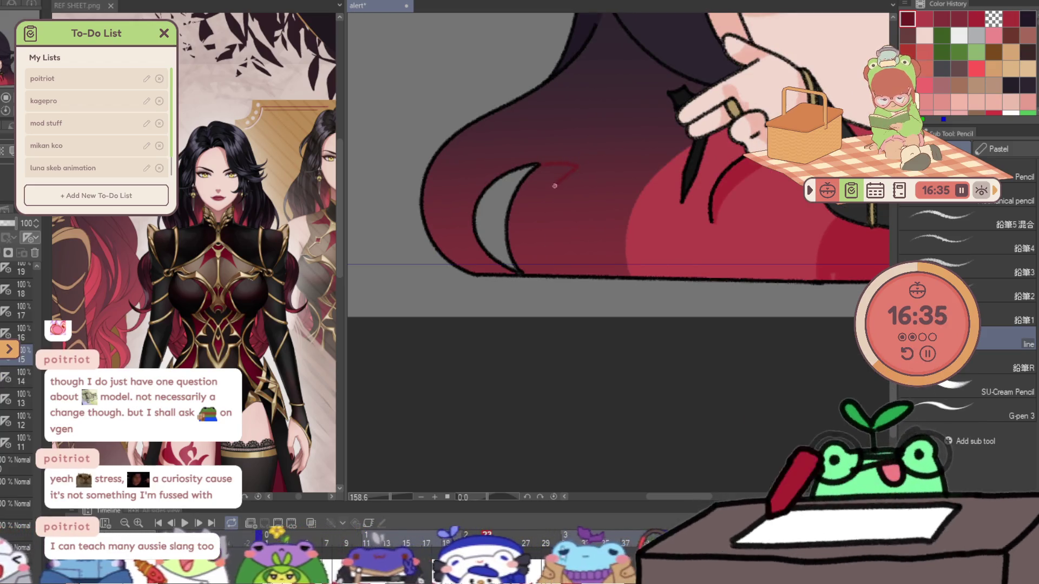
key(ctrl+Right)
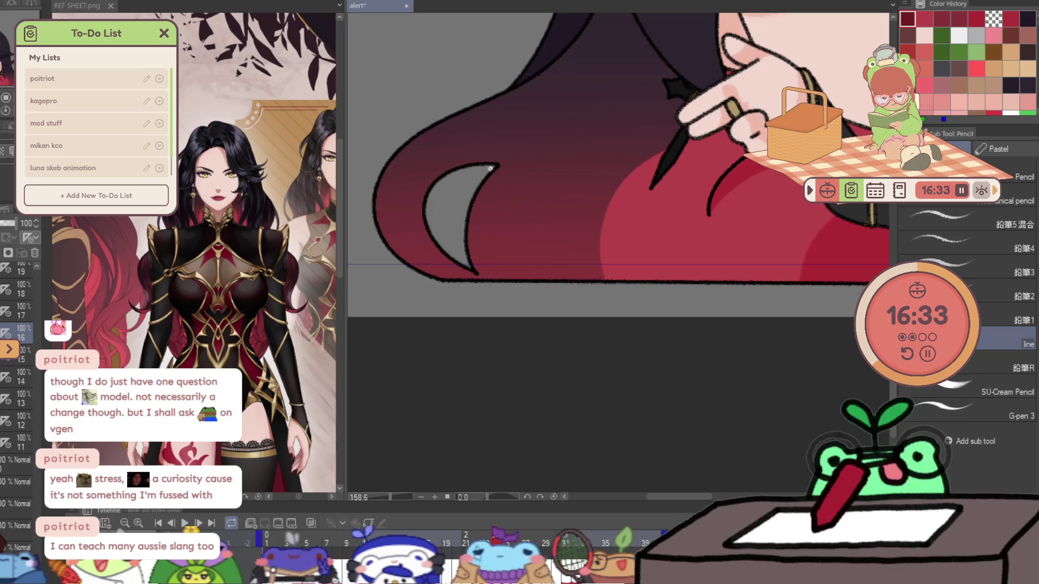
drag(495, 163, 530, 171)
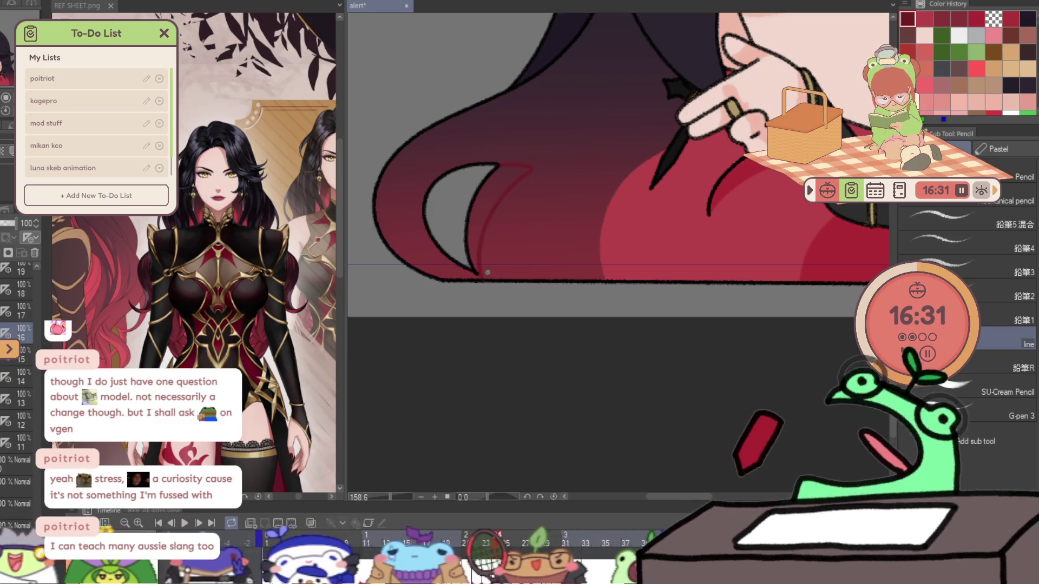
key(ctrl+Right)
mouse_move(510, 184)
mouse_down()
mouse_move(554, 174)
mouse_move(503, 216)
mouse_move(478, 279)
mouse_up()
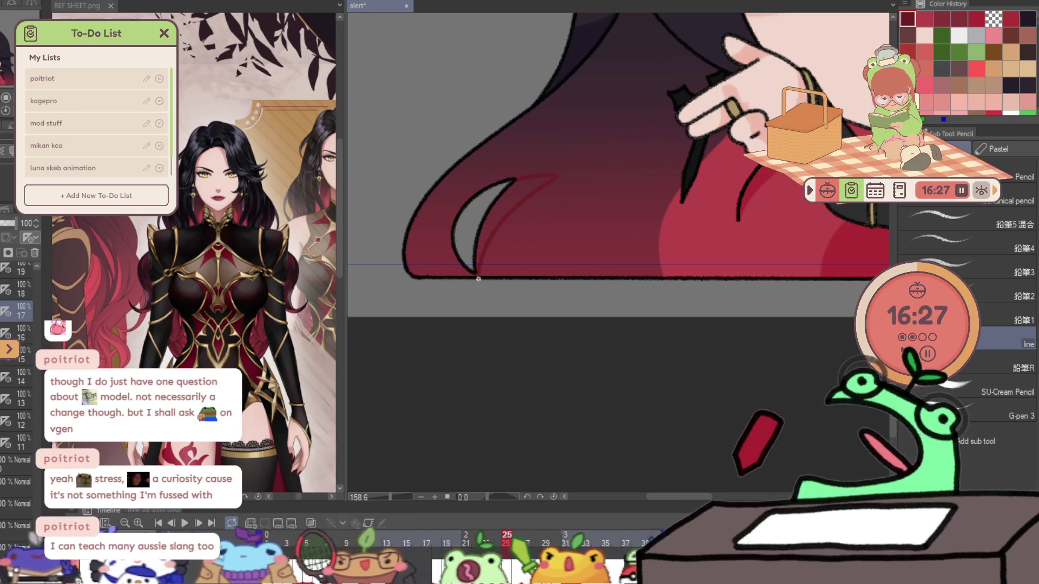
- Step ahead through the frames to around frame 30 and zoom the canvas view out
key(ctrl+Right)
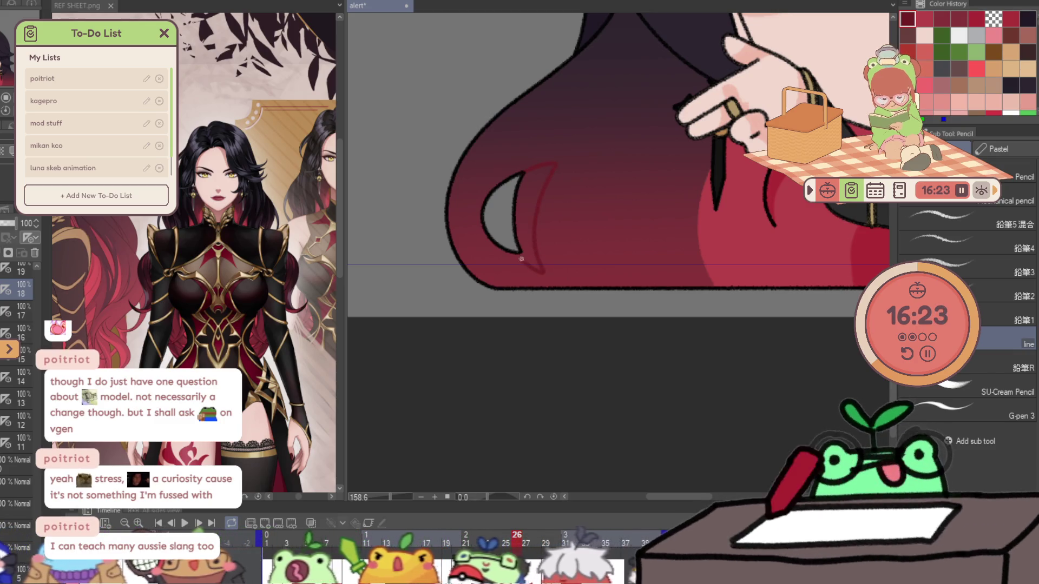
key(ctrl+Right)
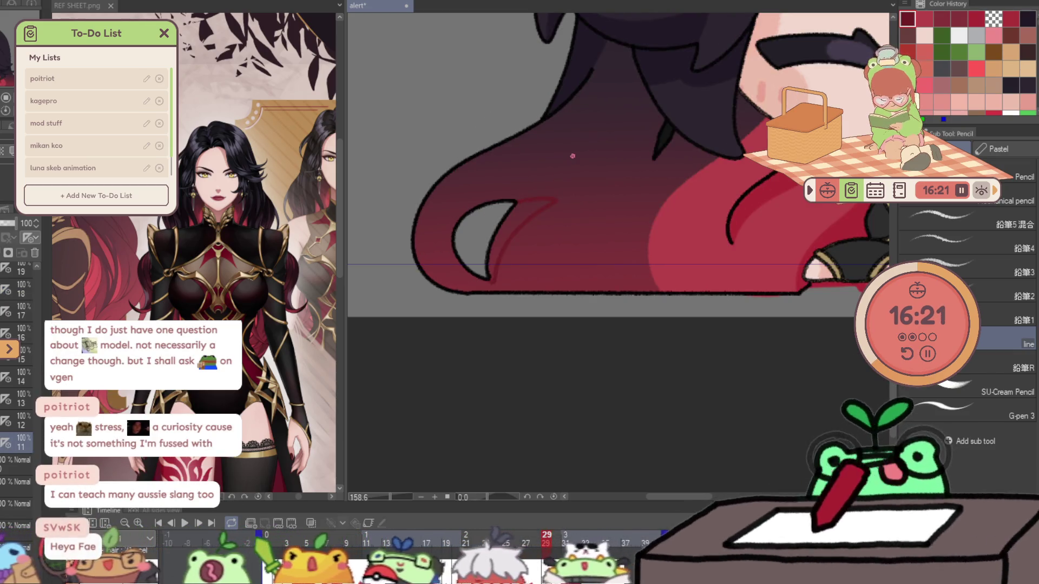
key(ctrl+Right)
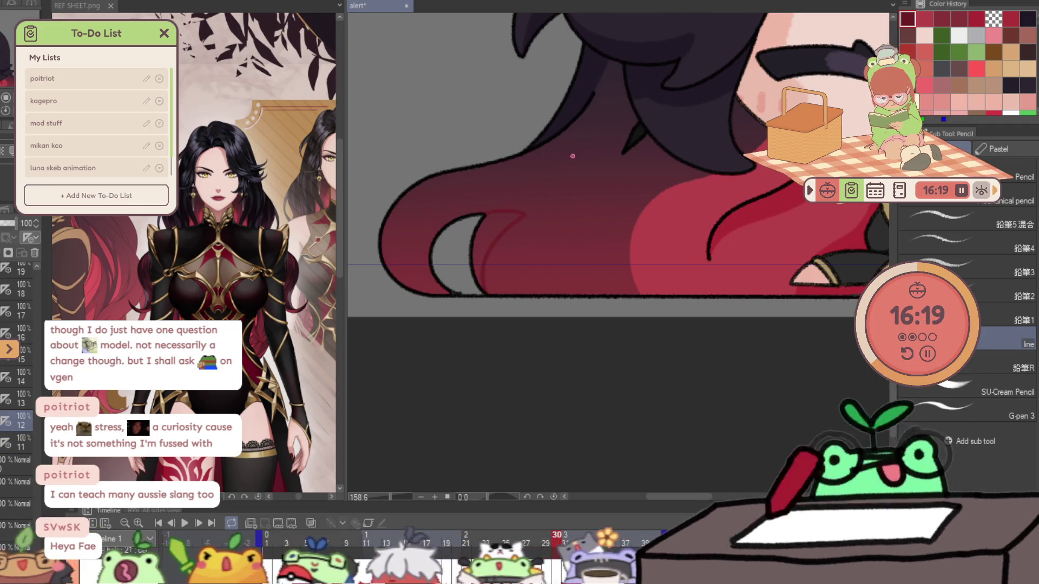
key(ctrl+Right)
key(ctrl+Right)
key(ctrl+Left)
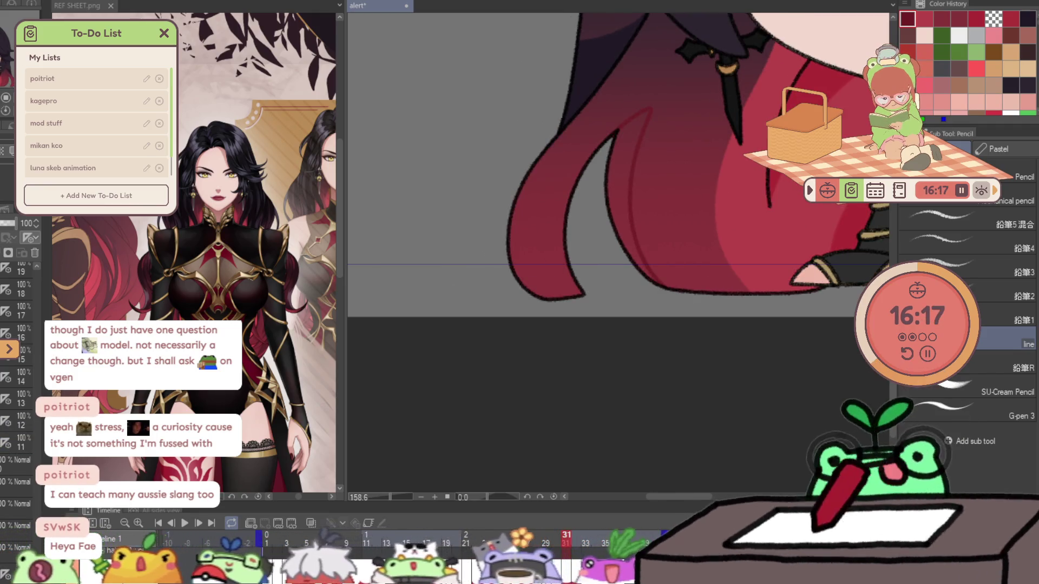
key(slash)
scroll(619, 255, down, 3)
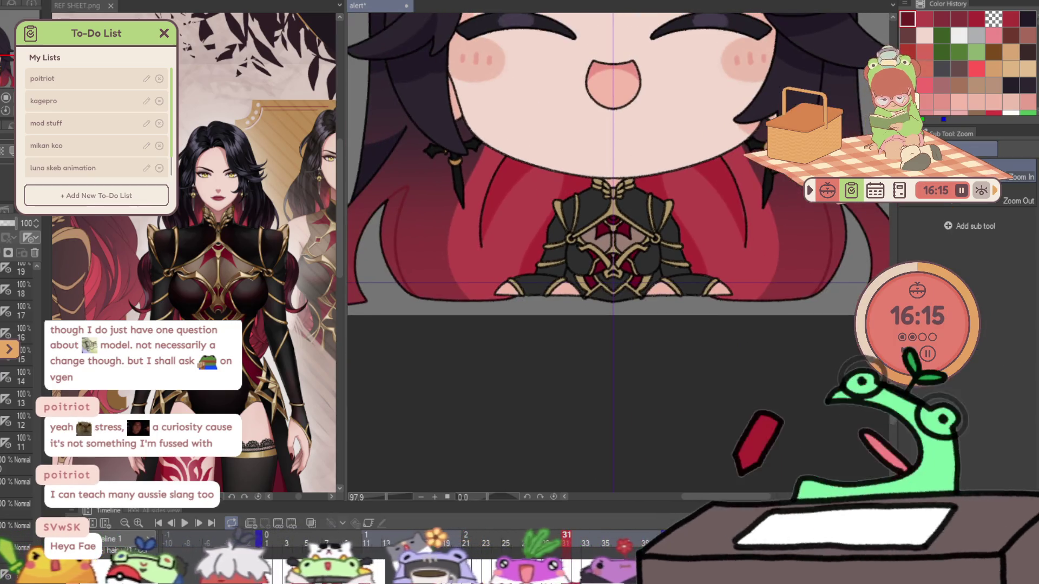
- Compare the final frames, then play the animation in a loop and zoom the canvas out
key(j)
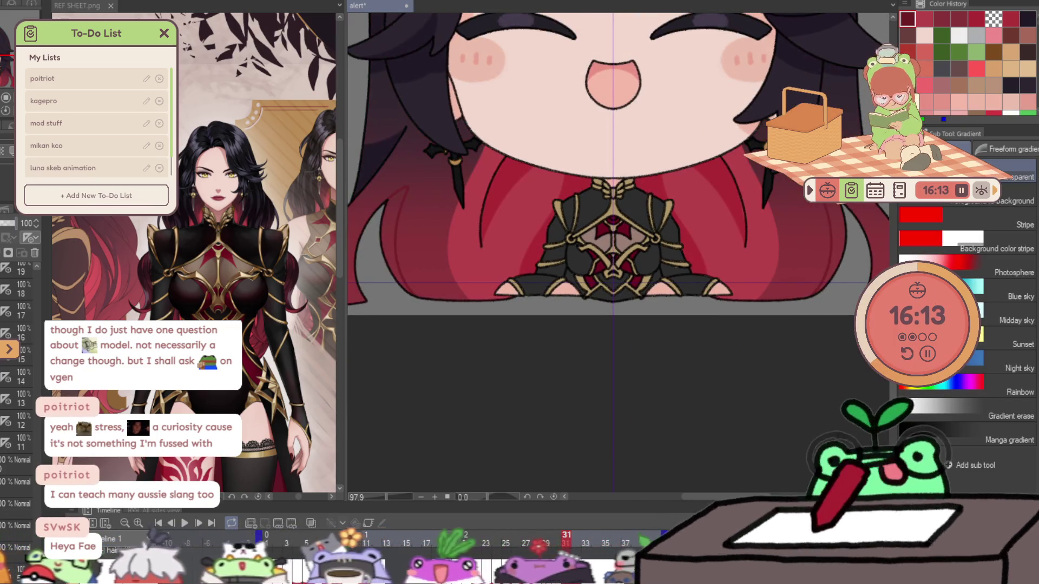
key(g)
scroll(845, 297, down, 2)
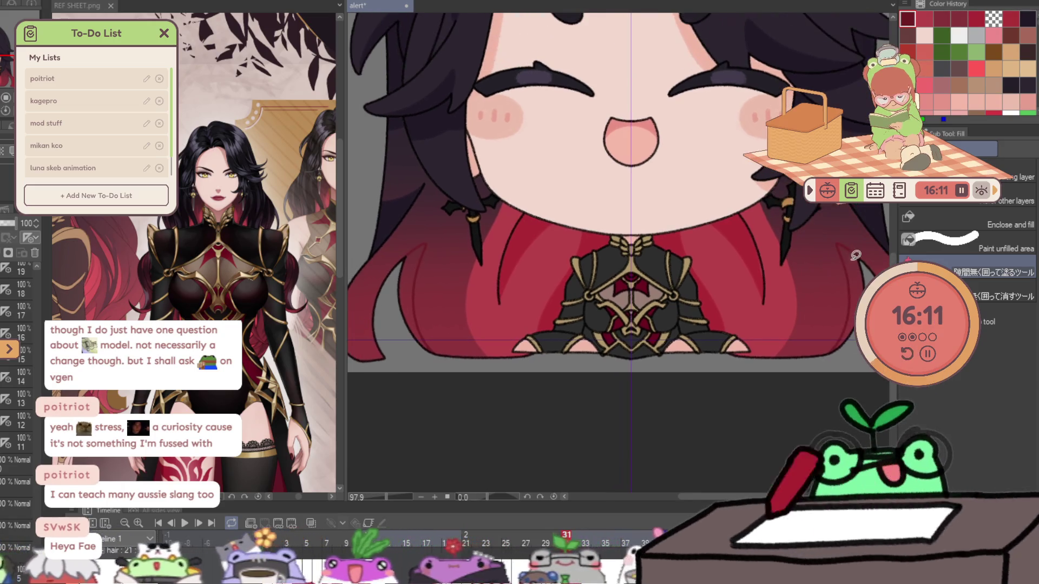
scroll(17, 379, down, 4)
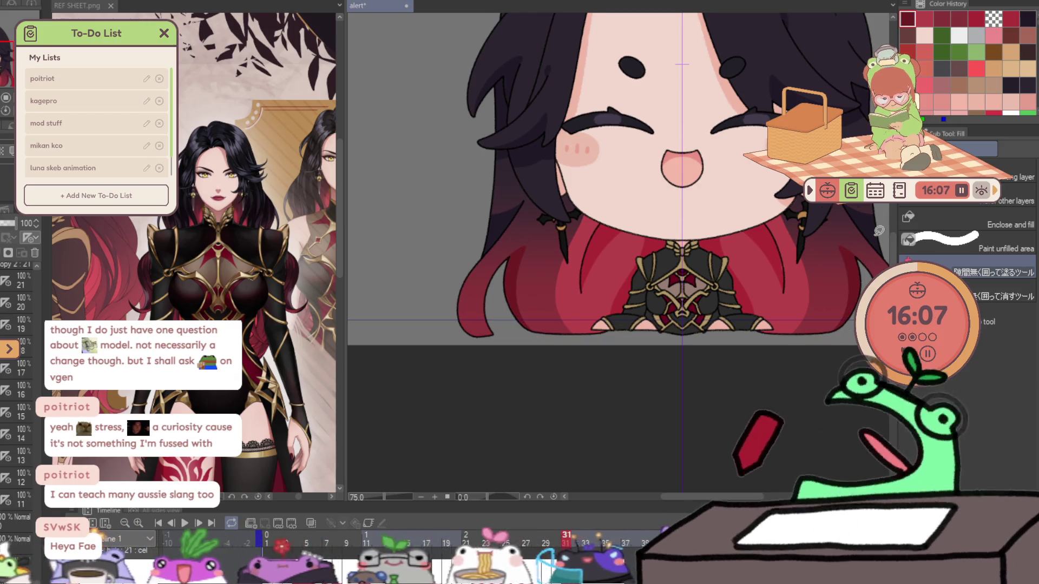
key(Right)
key(Right)
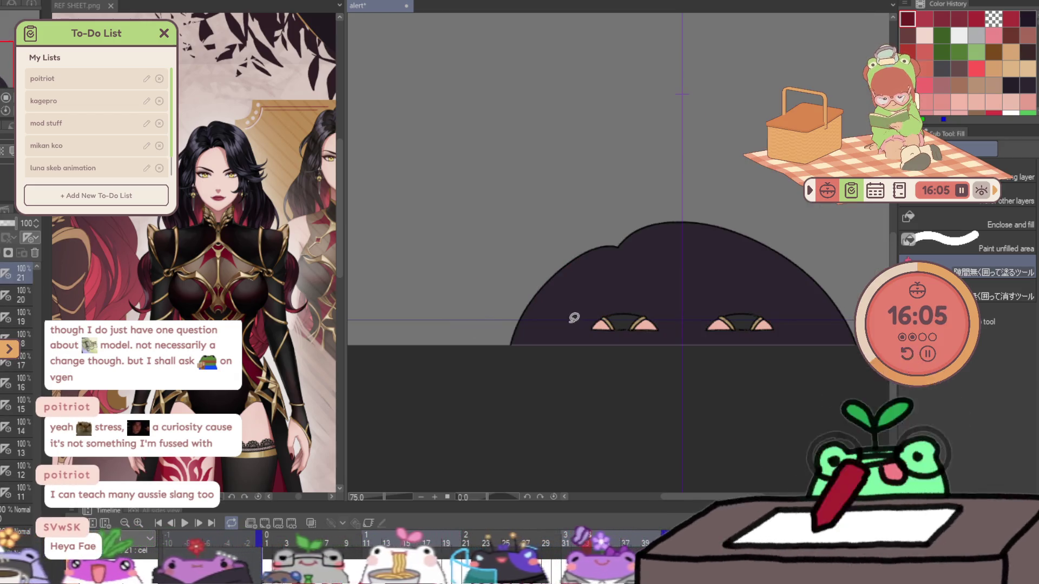
key(Right)
key(Left)
key(Return)
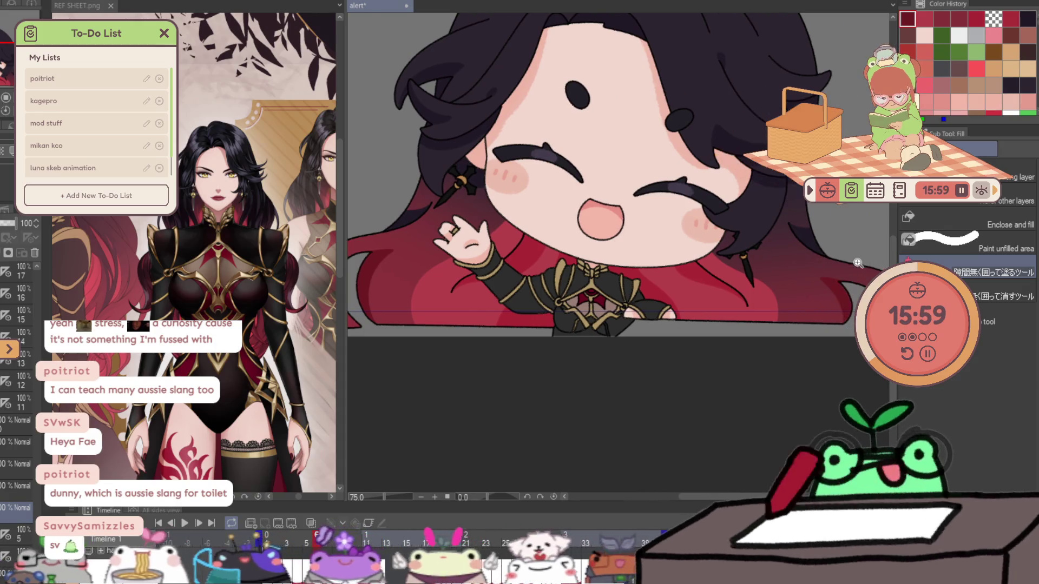
scroll(529, 248, down, 2)
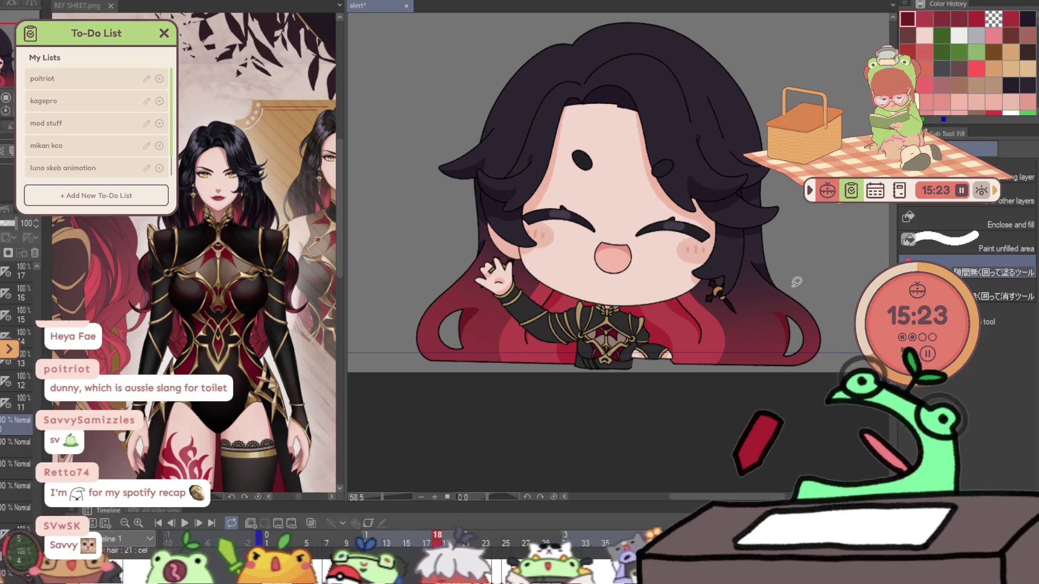
- Go to frame 23 and add thin light-pink highlight strokes on both sides of the hair
key(Right)
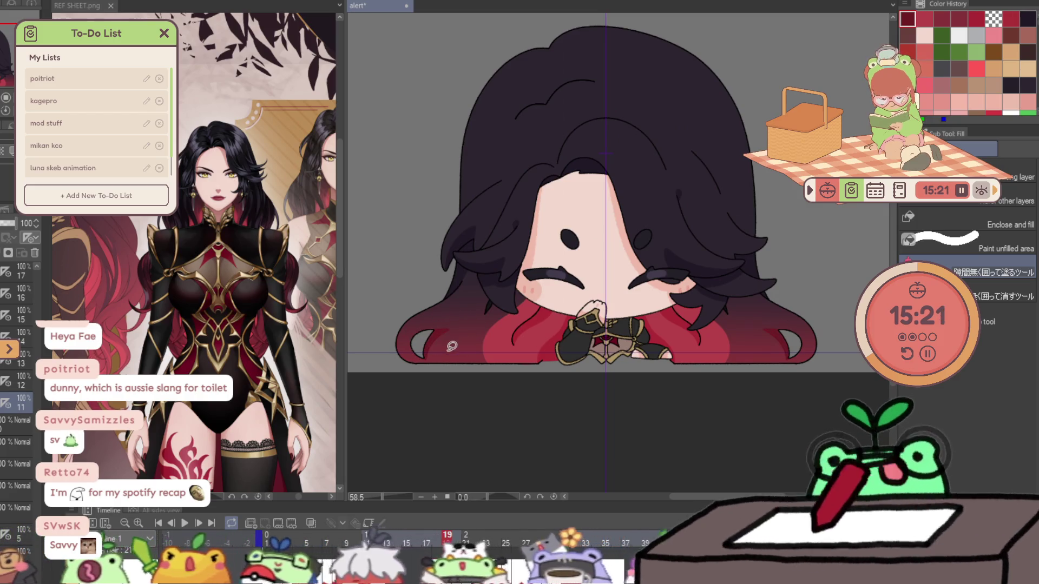
key(Right)
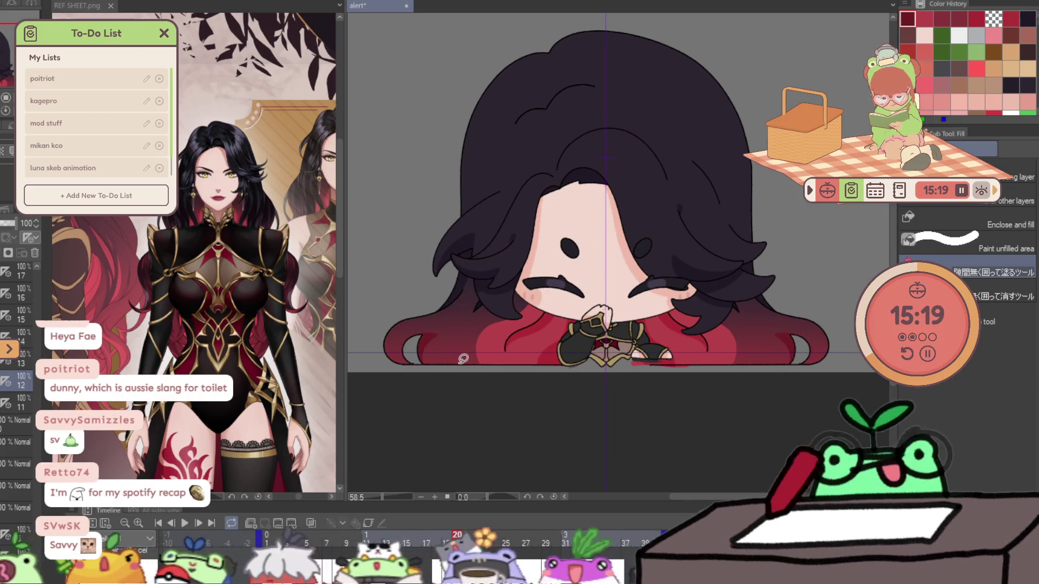
key(Right)
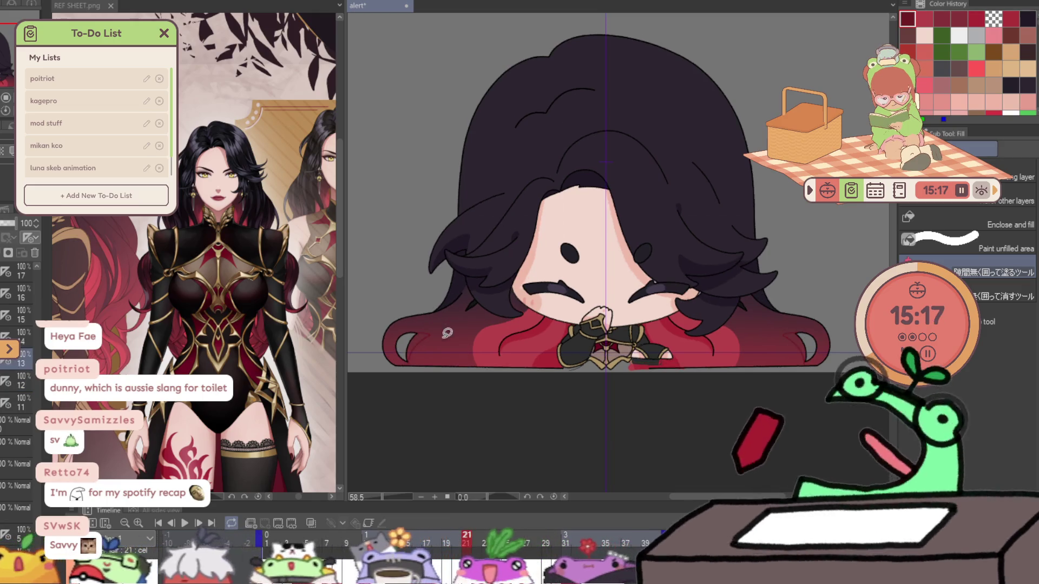
key(Right)
key(Right)
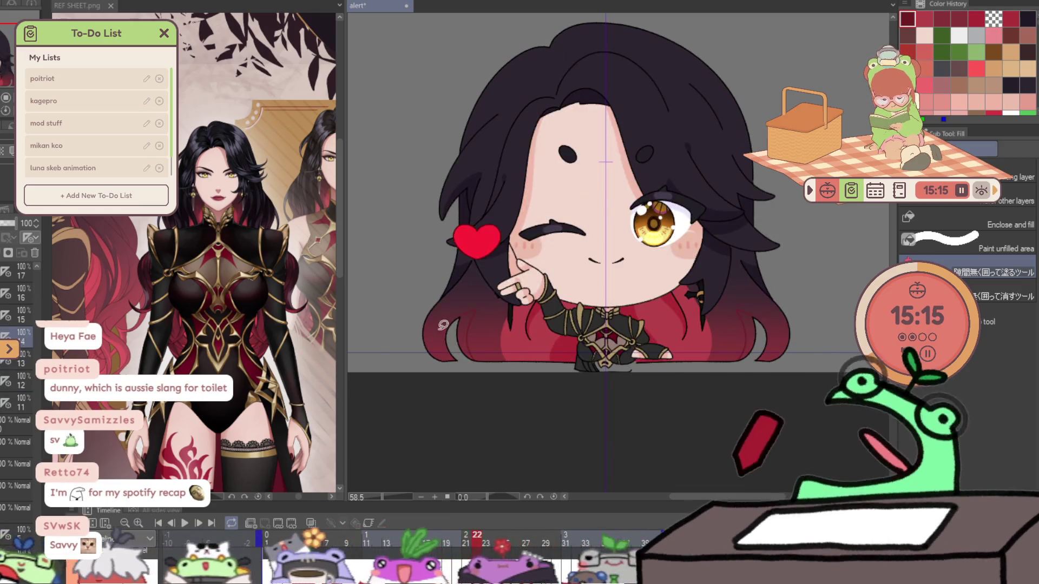
drag(427, 311, 449, 301)
drag(785, 310, 762, 302)
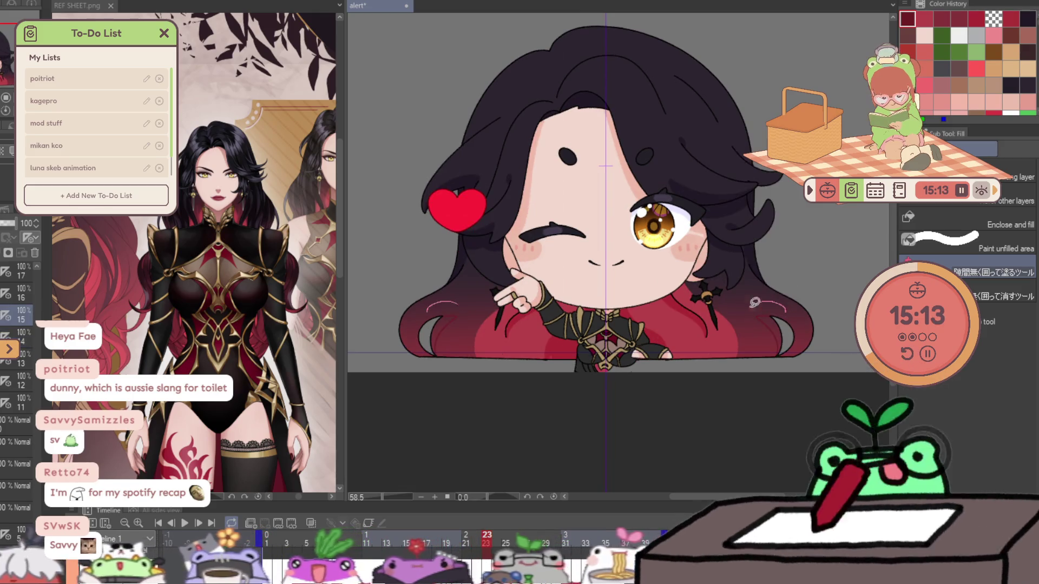
- Step forward to frame 26, play back the loop, and switch to the soft Airbrush
key(Right)
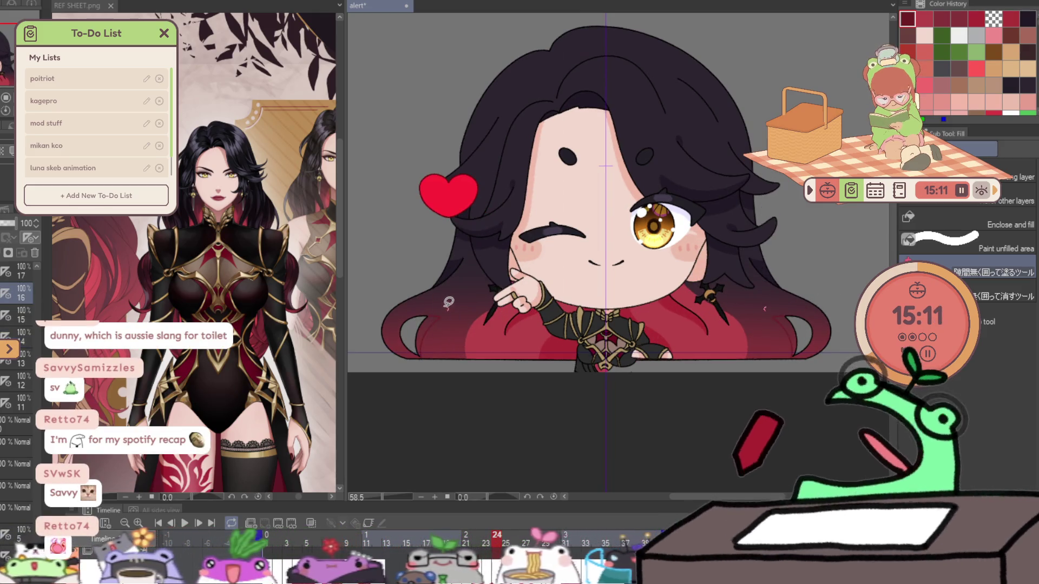
key(Right)
key(Right)
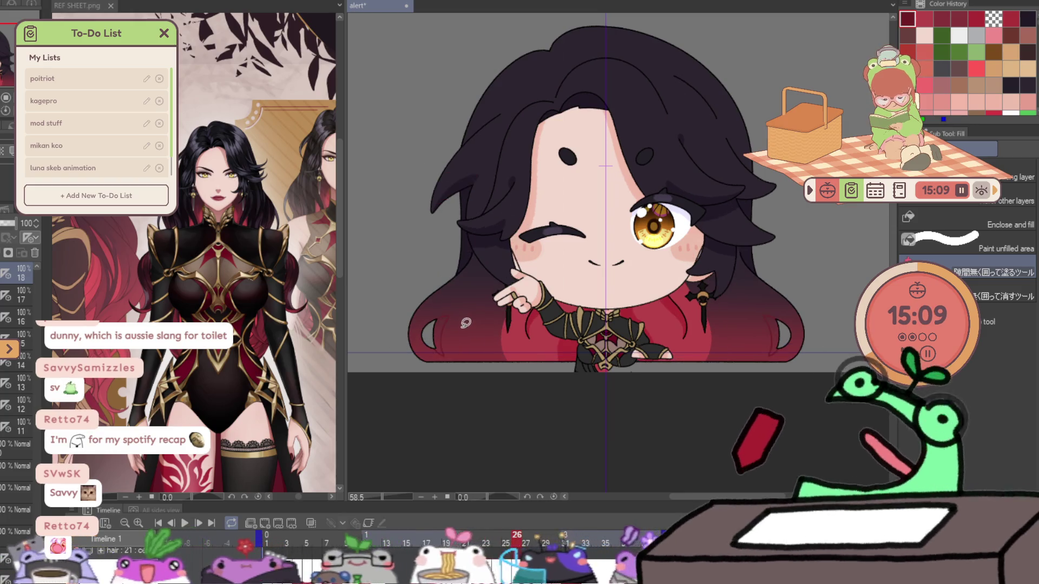
key(Right)
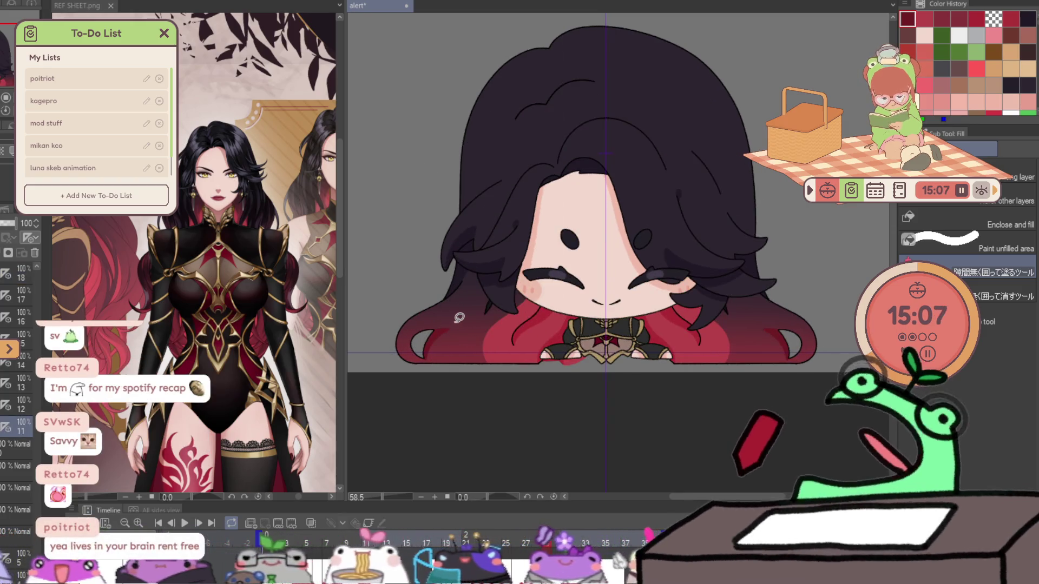
key(space)
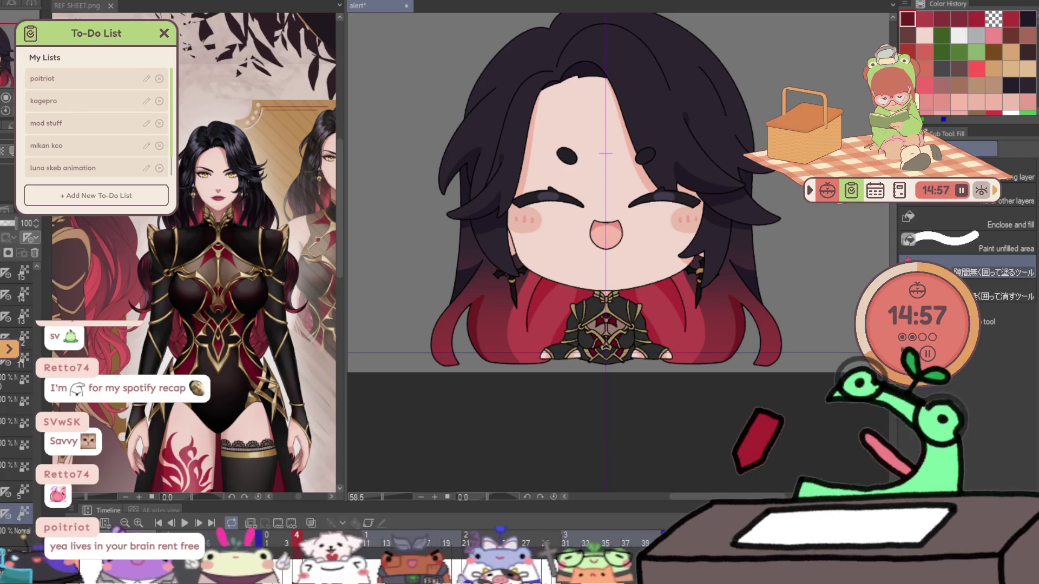
key(b)
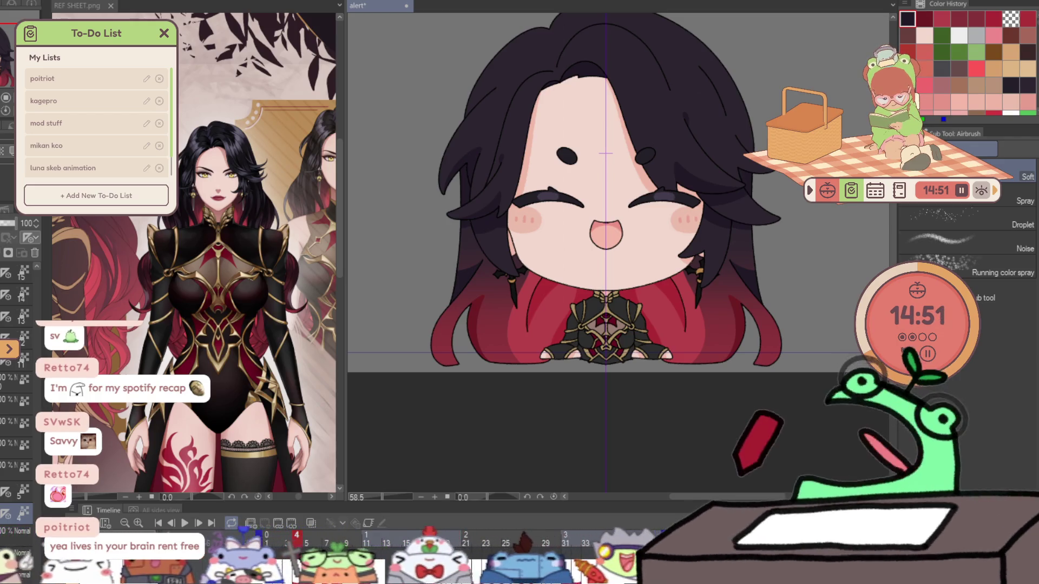
- Step forward one frame at a time from frame 5 to frame 26, past the clasped-hands and winking frames
key(period)
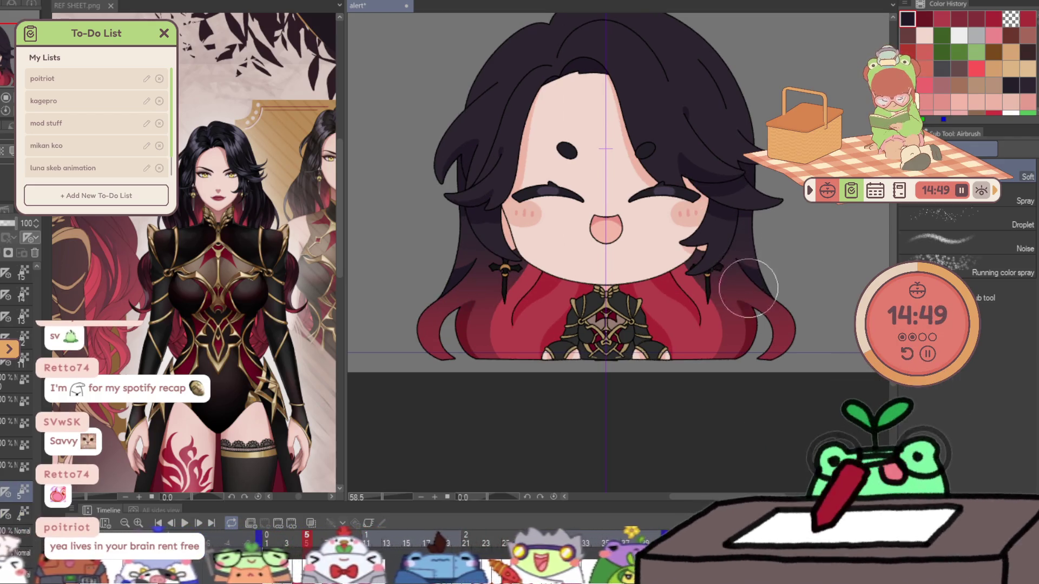
key(period)
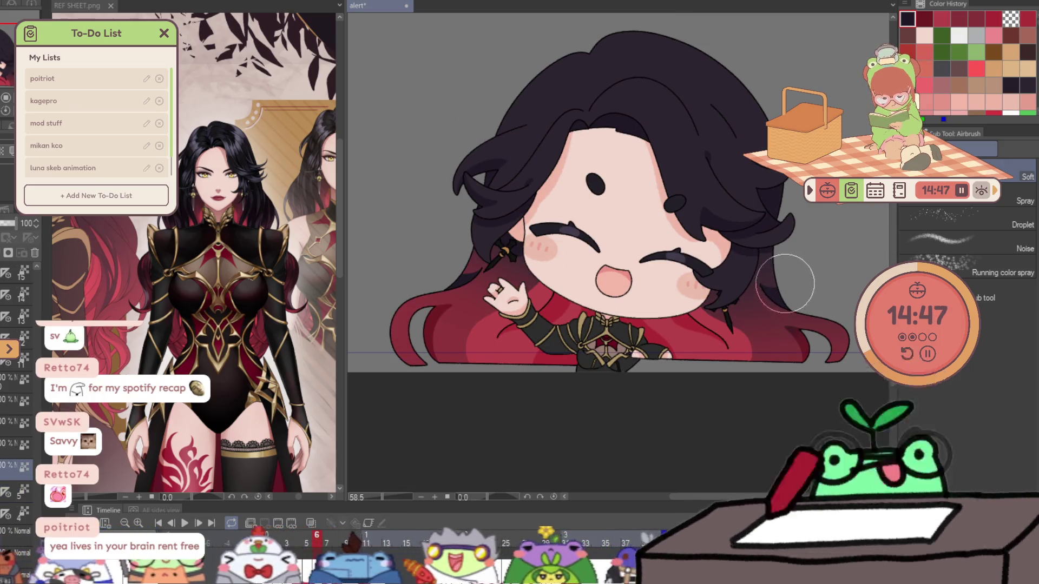
key(period)
key(period)
key(period)
key(period)
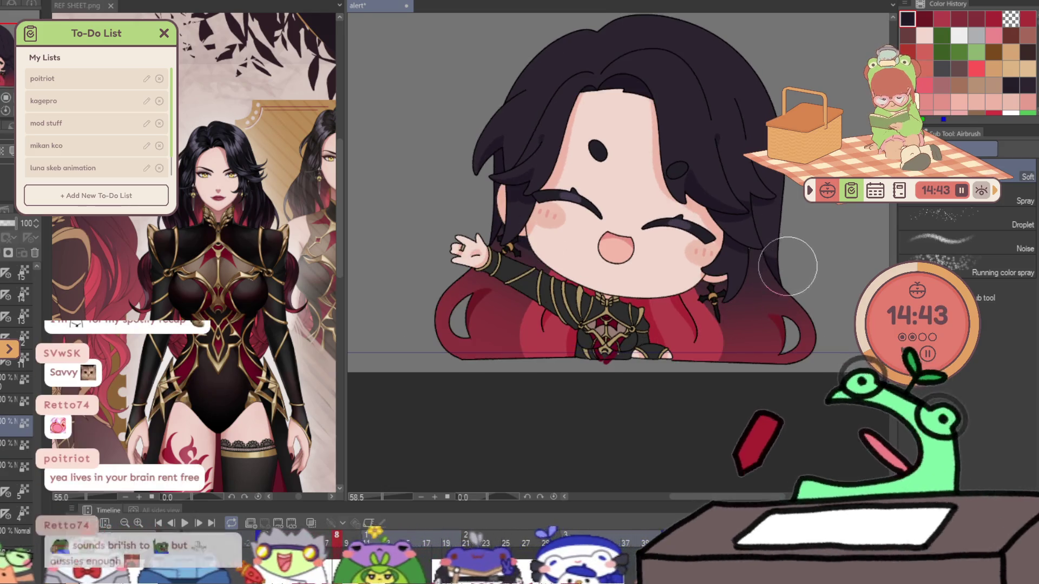
key(period)
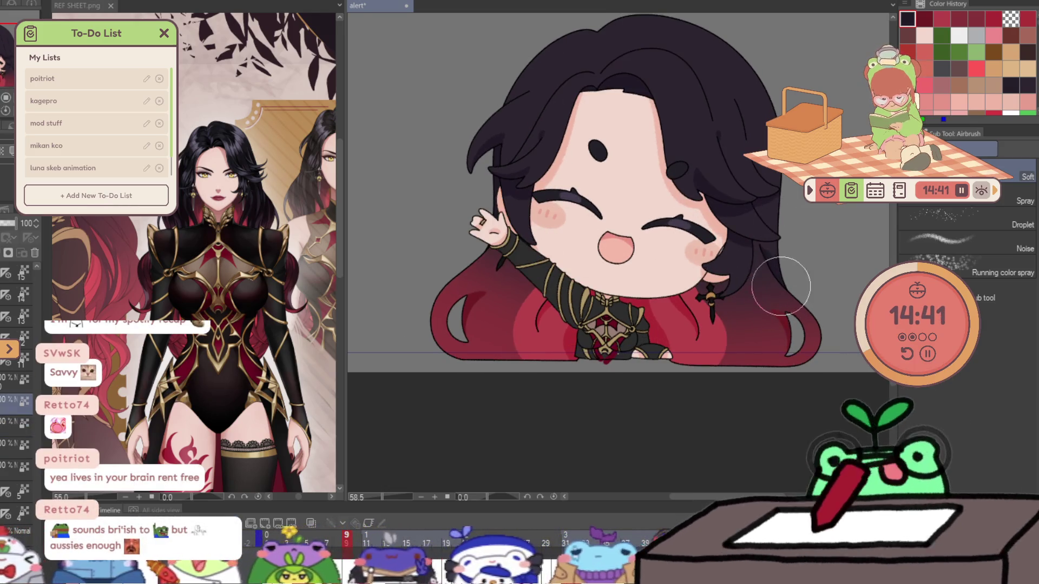
key(period)
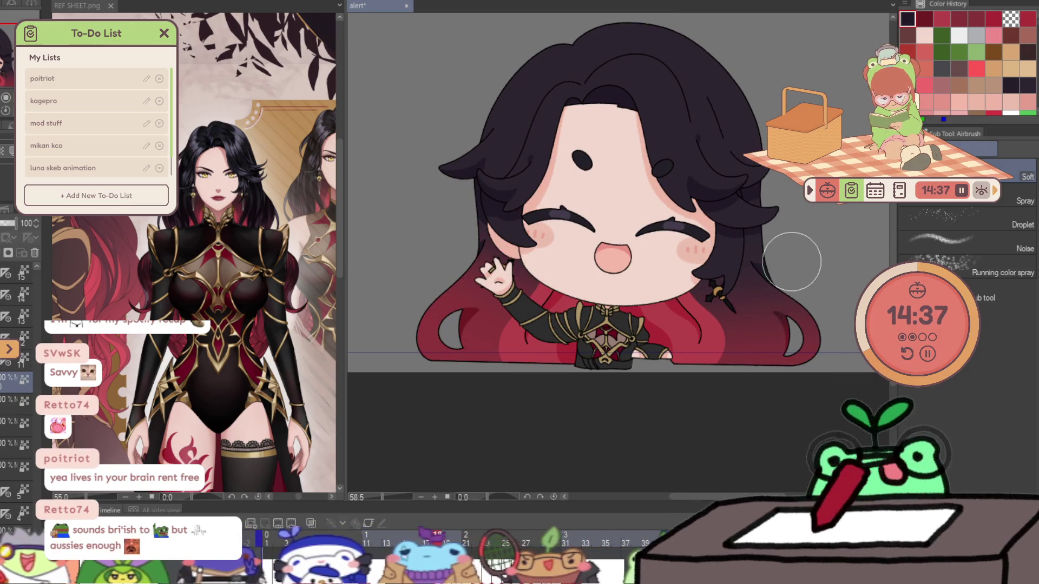
key(period)
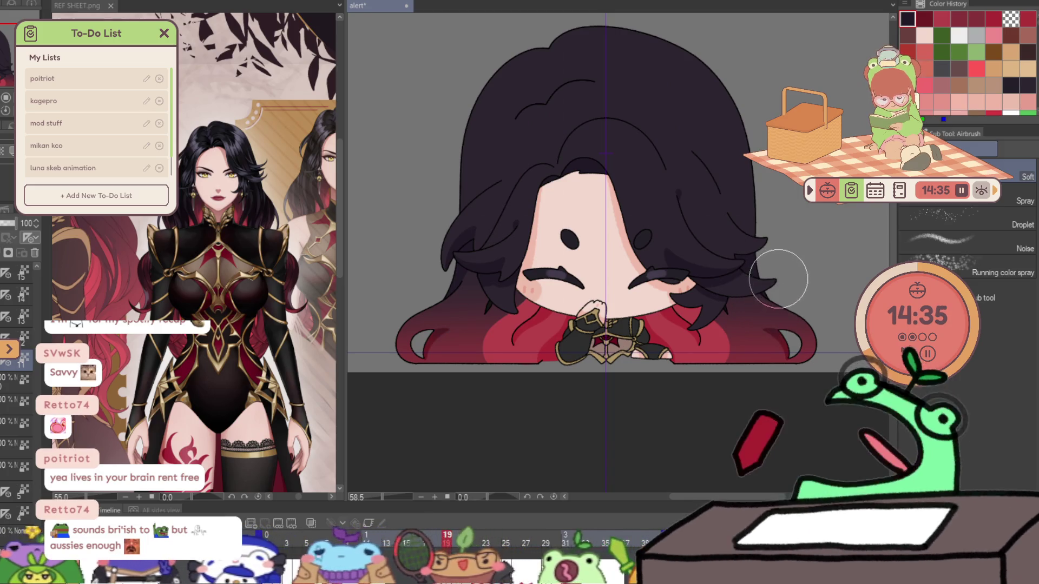
key(period)
key(period)
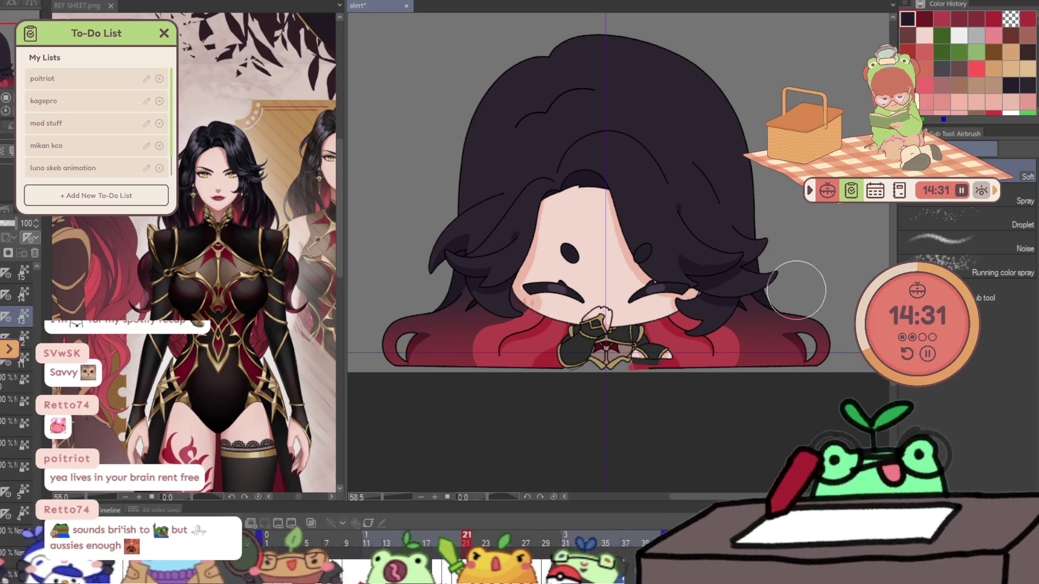
key(period)
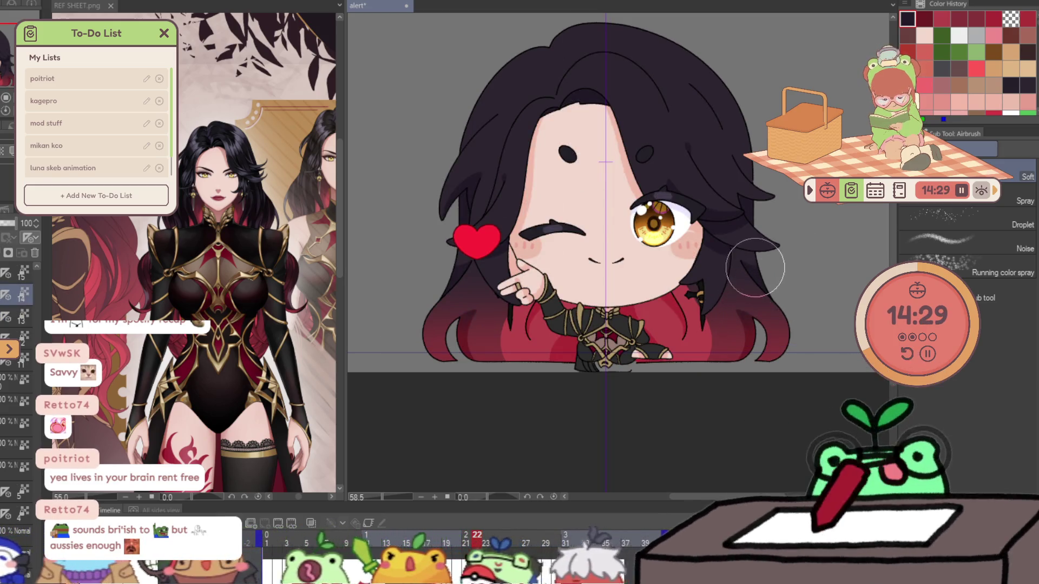
key(period)
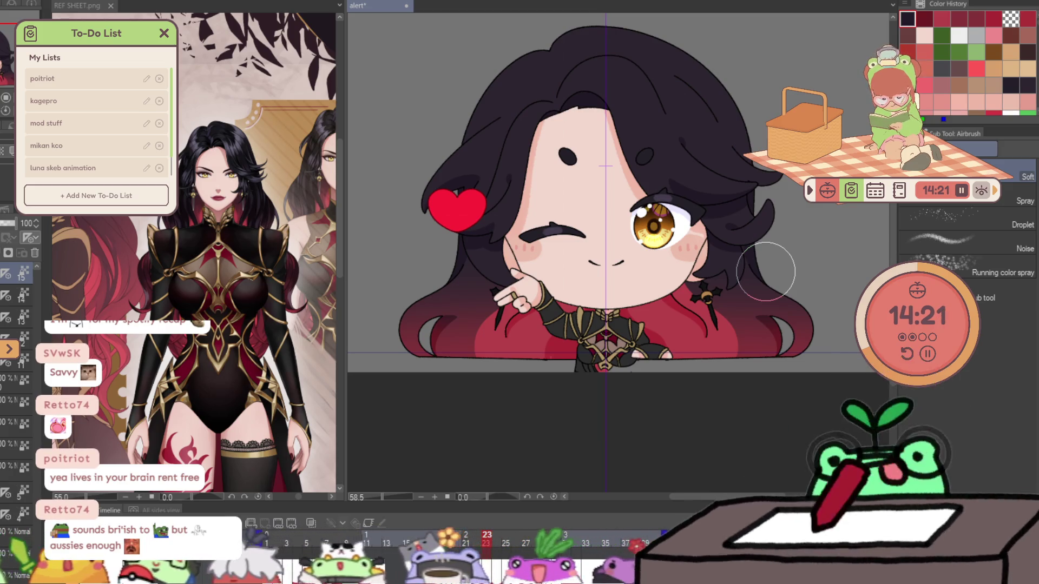
key(ctrl+Right)
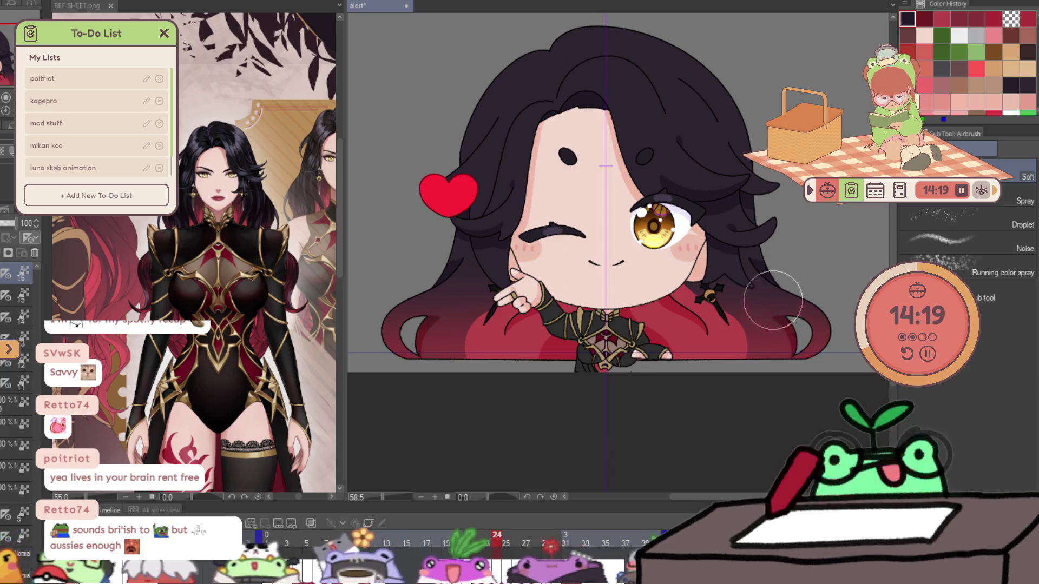
key(ctrl+Right)
key(ctrl+Right)
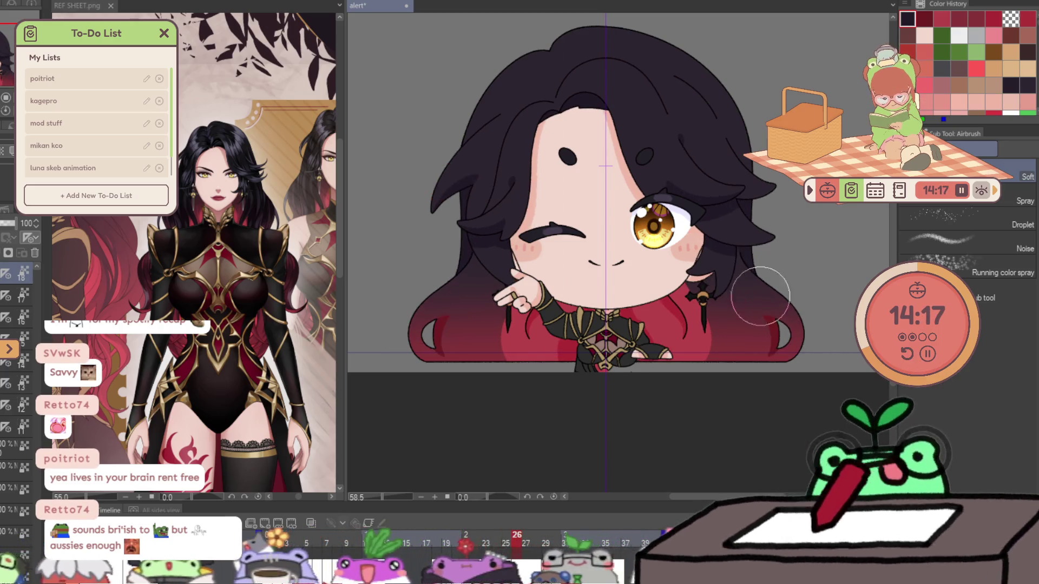
key(ctrl+Right)
key(ctrl+Right)
key(ctrl+Right)
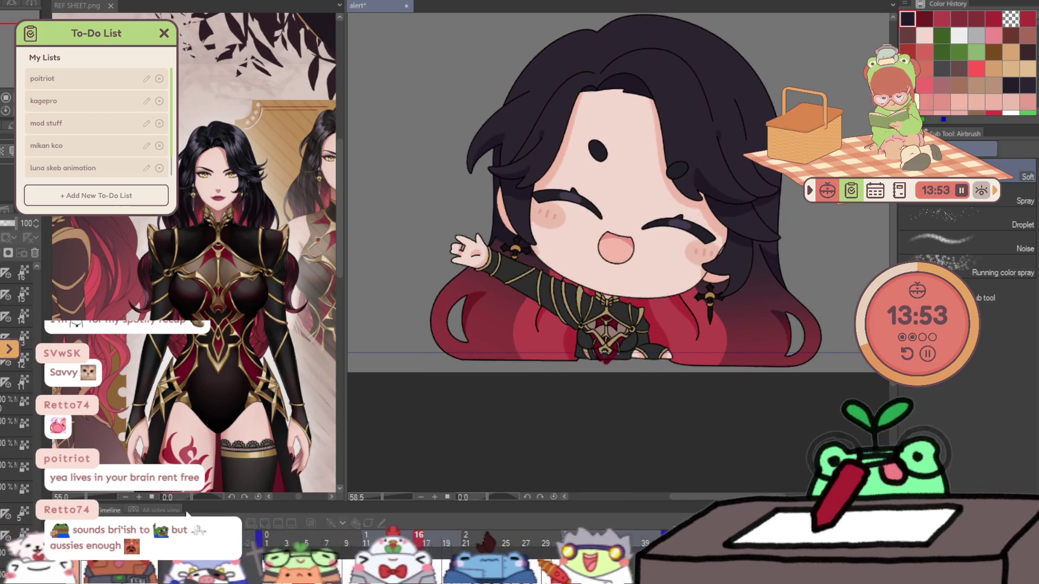
- Collapse layer folder 16, expand a frame folder, and select that frame's layer to draw on
scroll(25, 297, up, 3)
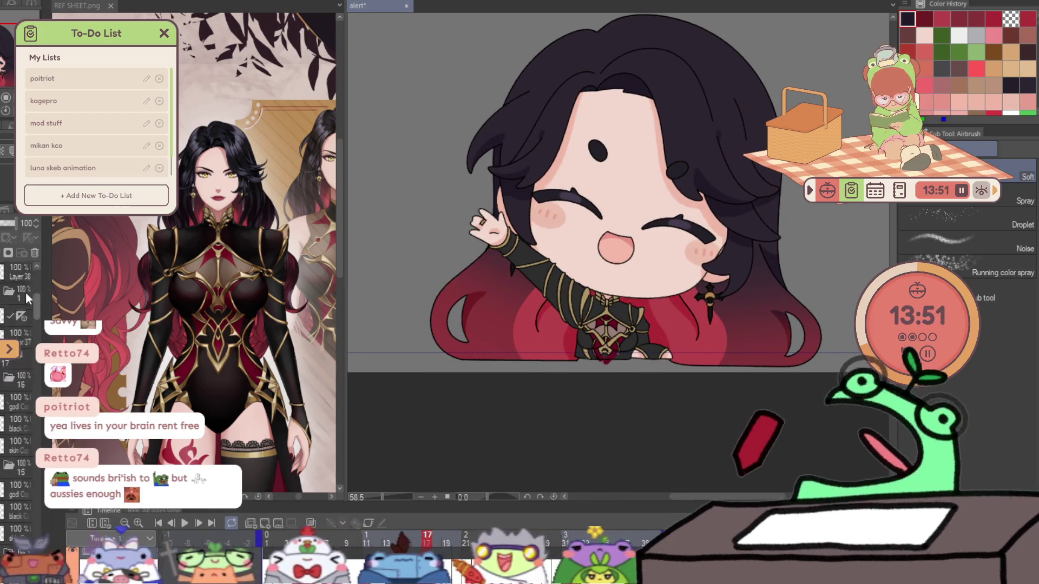
scroll(25, 299, up, 2)
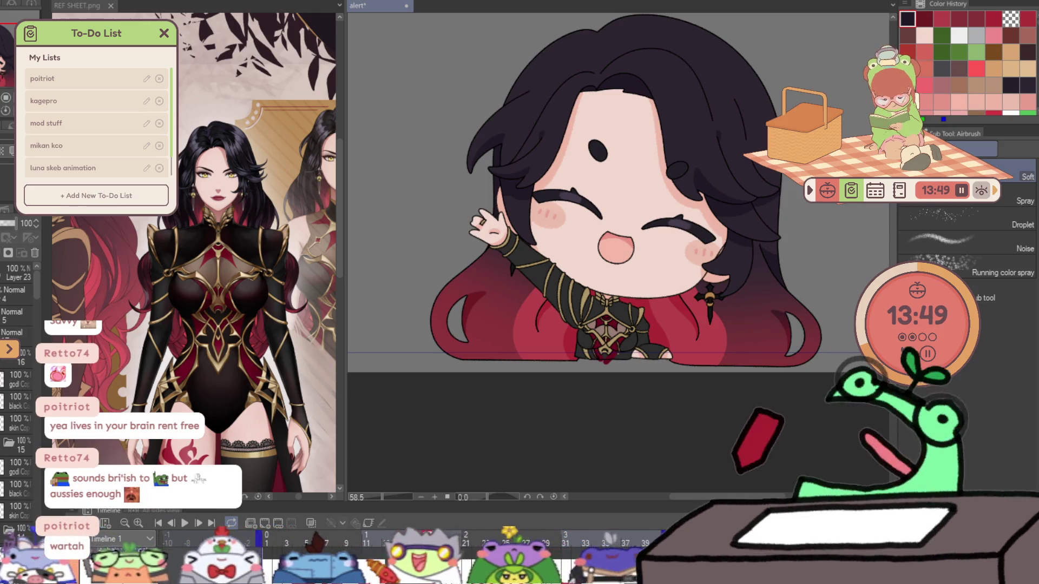
click(4, 359)
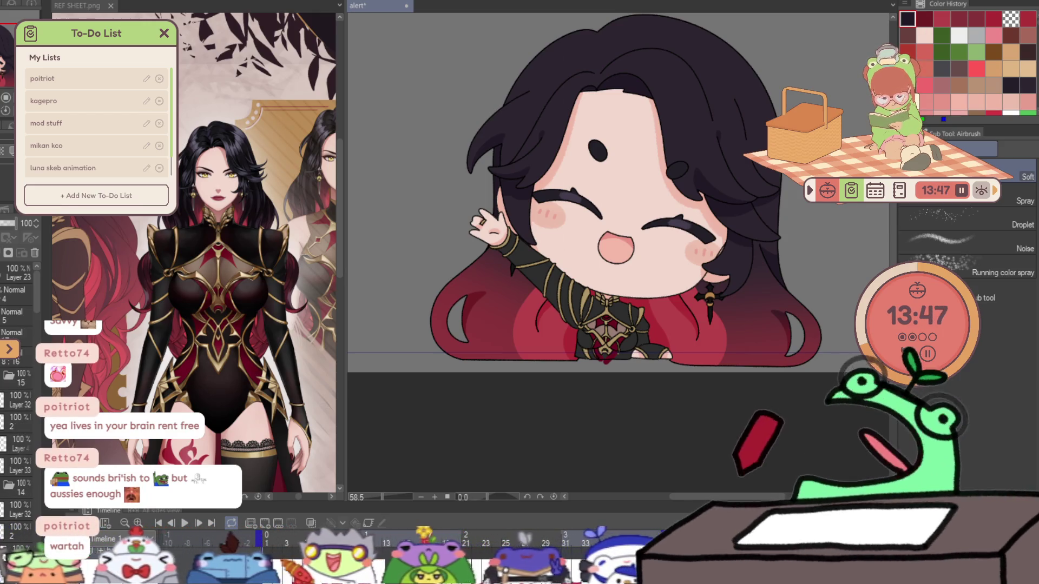
click(5, 374)
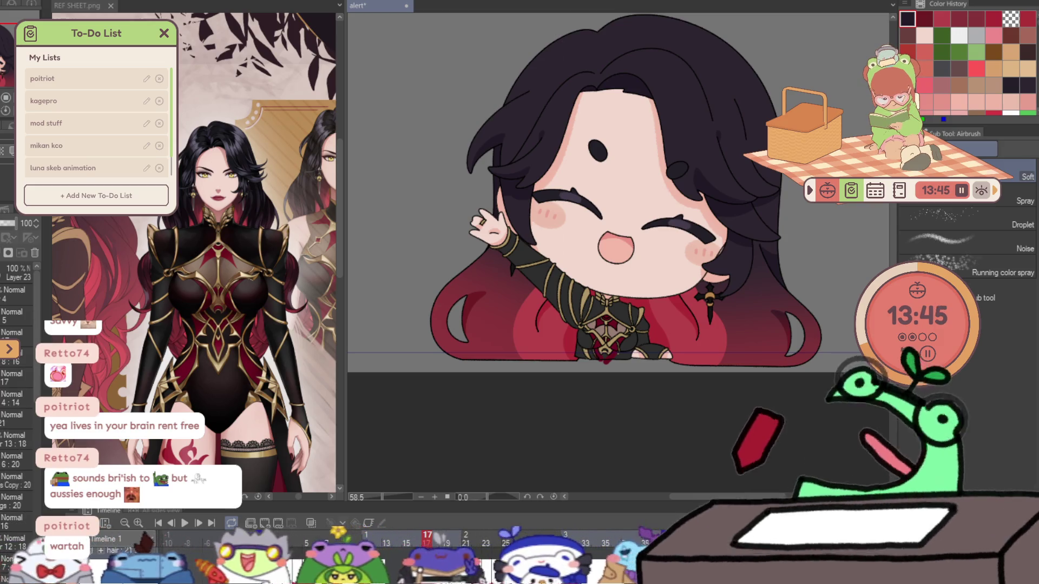
scroll(16, 411, down, 1)
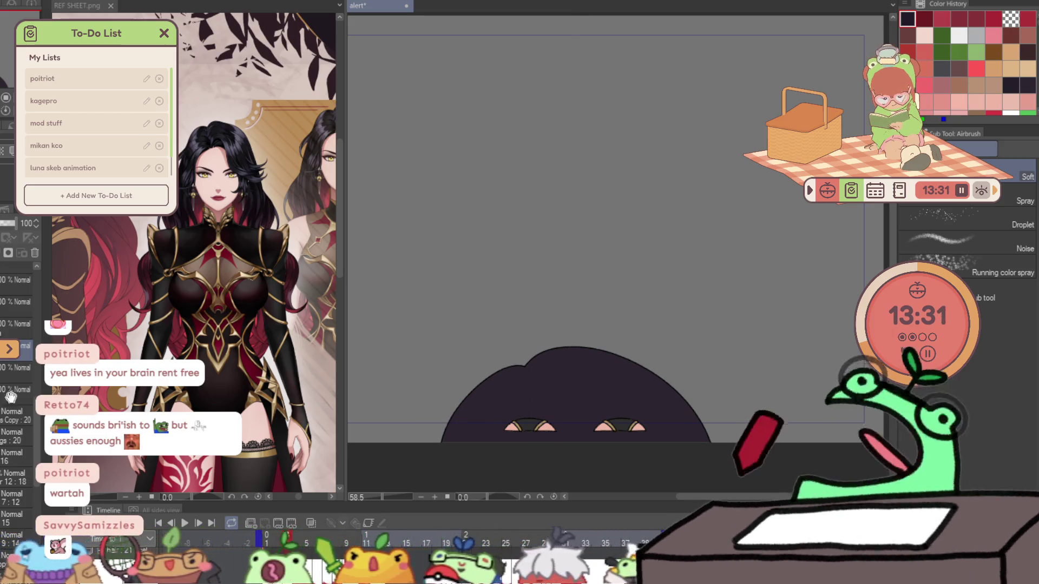
scroll(5, 369, down, 2)
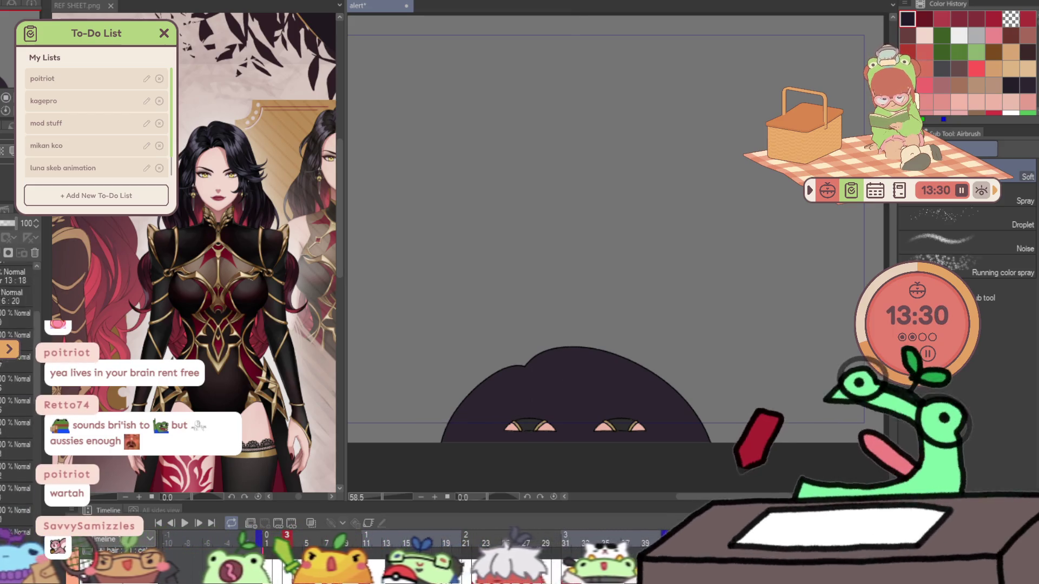
click(5, 368)
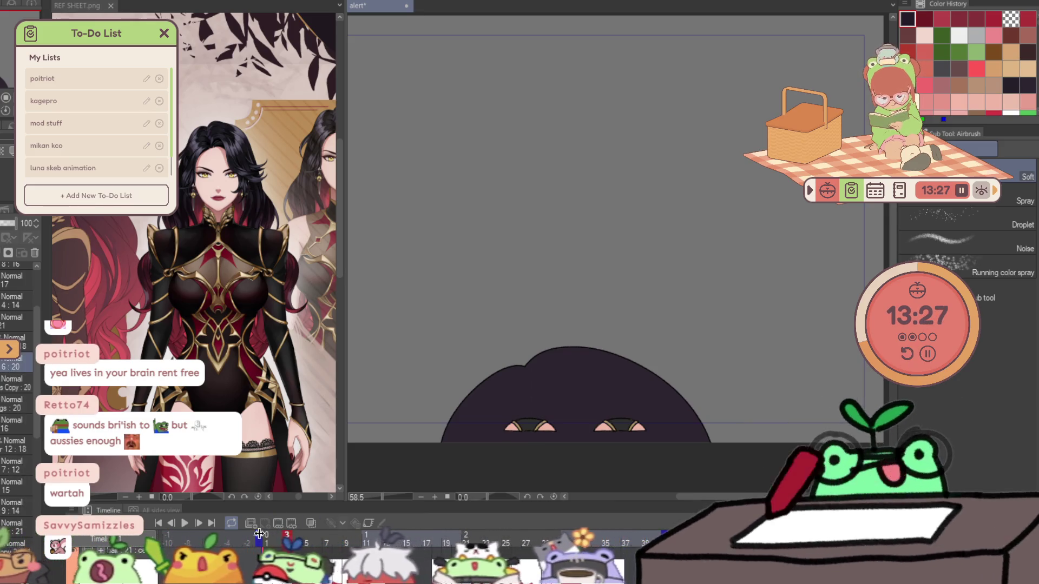
key(p)
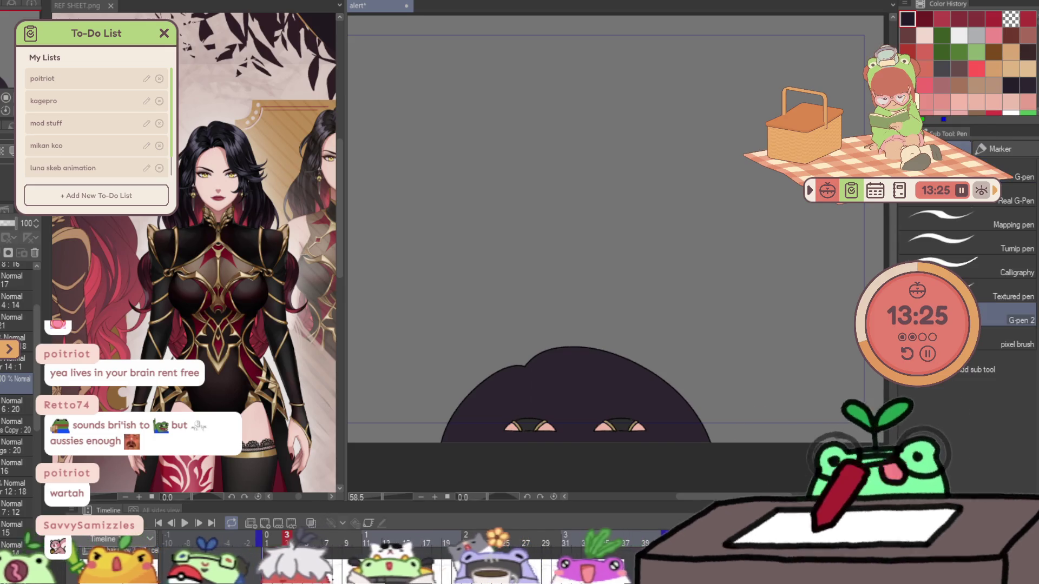
- Enlarge the brush, pick a lighter purple, and compare neighbouring frames
drag(613, 264, 505, 420)
mouse_move(503, 324)
mouse_down()
mouse_move(557, 320)
mouse_move(561, 544)
mouse_up()
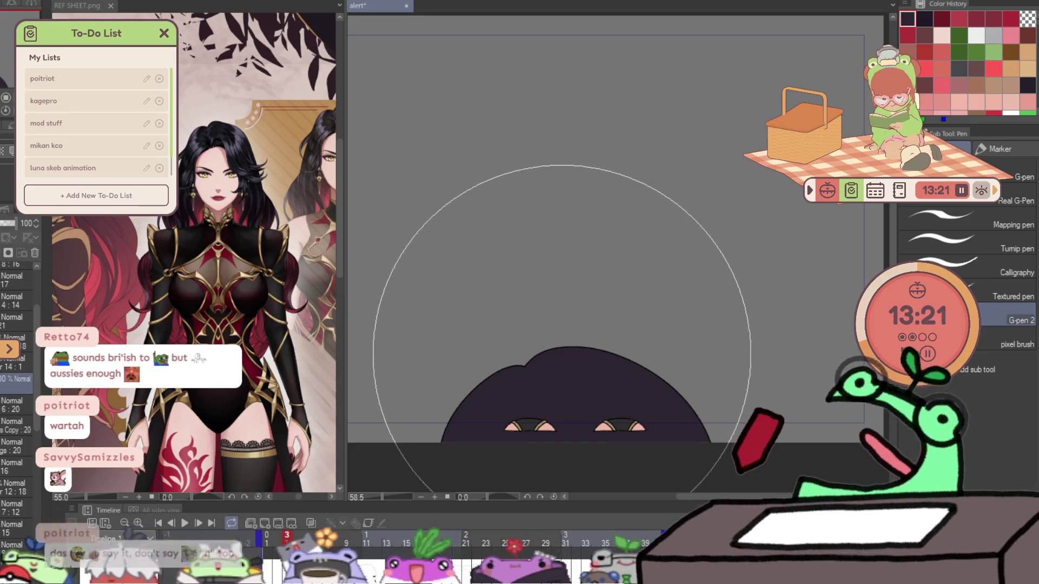
click(560, 356)
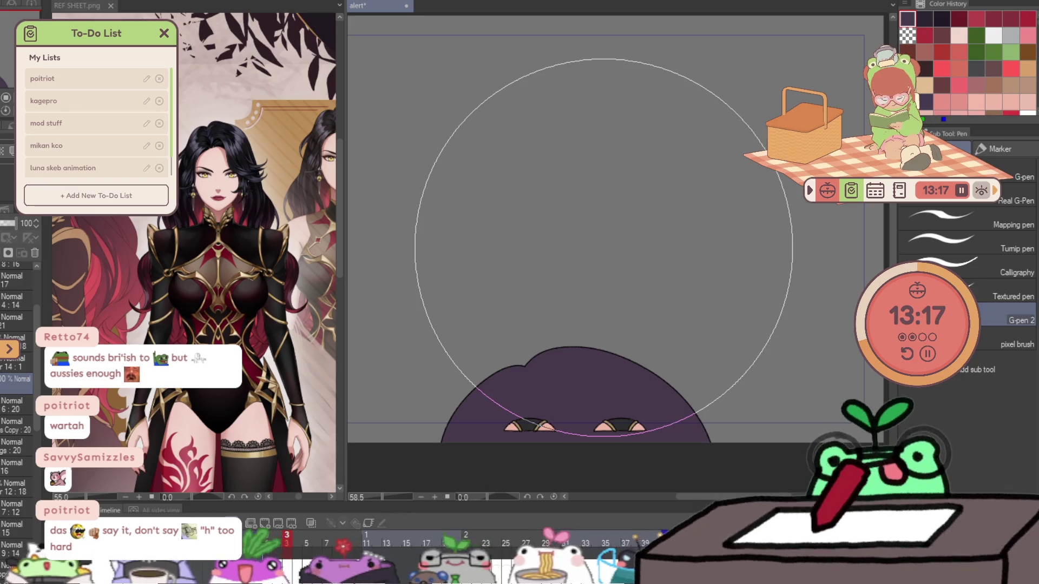
key(Right)
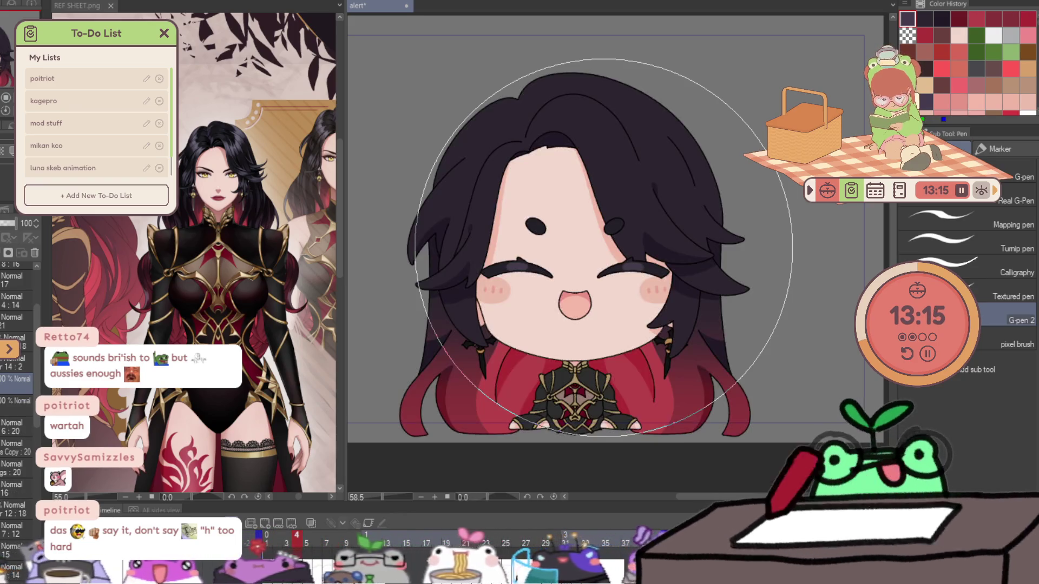
key(Left)
key(Right)
- Paint lighter purple shading across the top of the hair, then undo the stroke
key(bracketright)
key(bracketright)
key(bracketright)
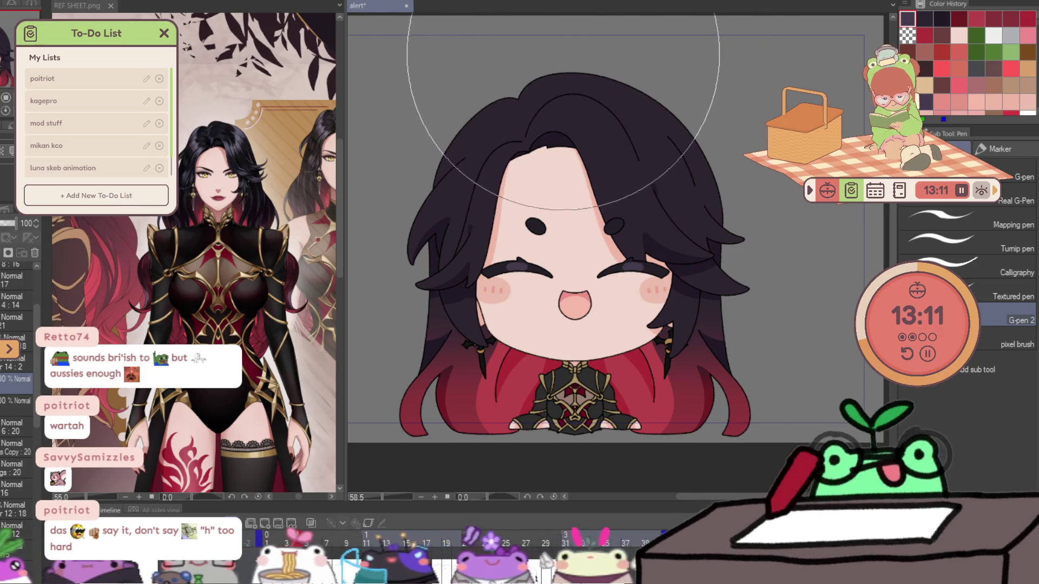
key(bracketleft)
key(bracketleft)
drag(584, 74, 595, 142)
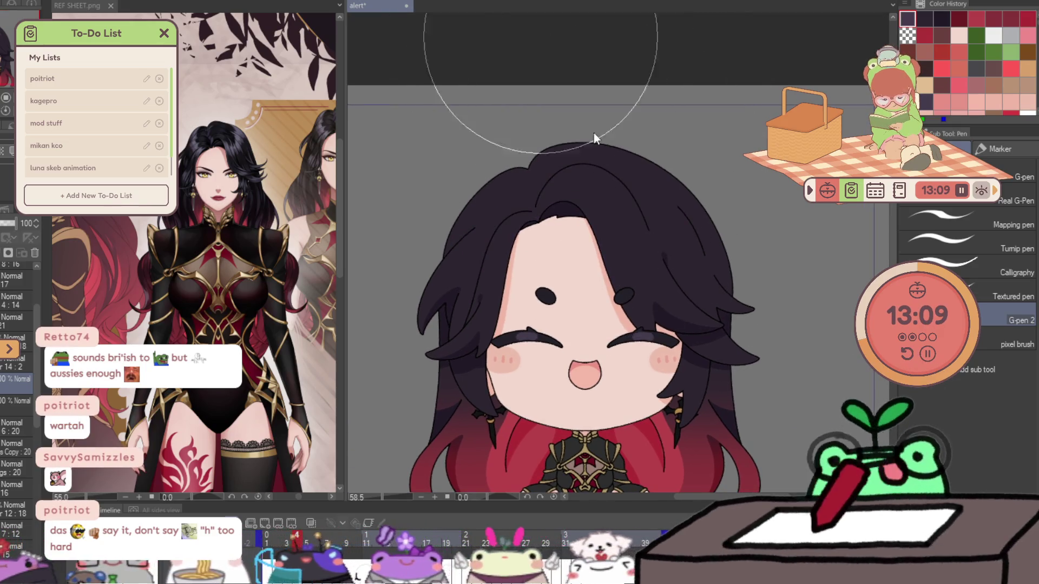
key(bracketleft)
key(bracketleft)
mouse_move(440, 189)
mouse_down()
mouse_move(519, 216)
mouse_move(649, 217)
mouse_up()
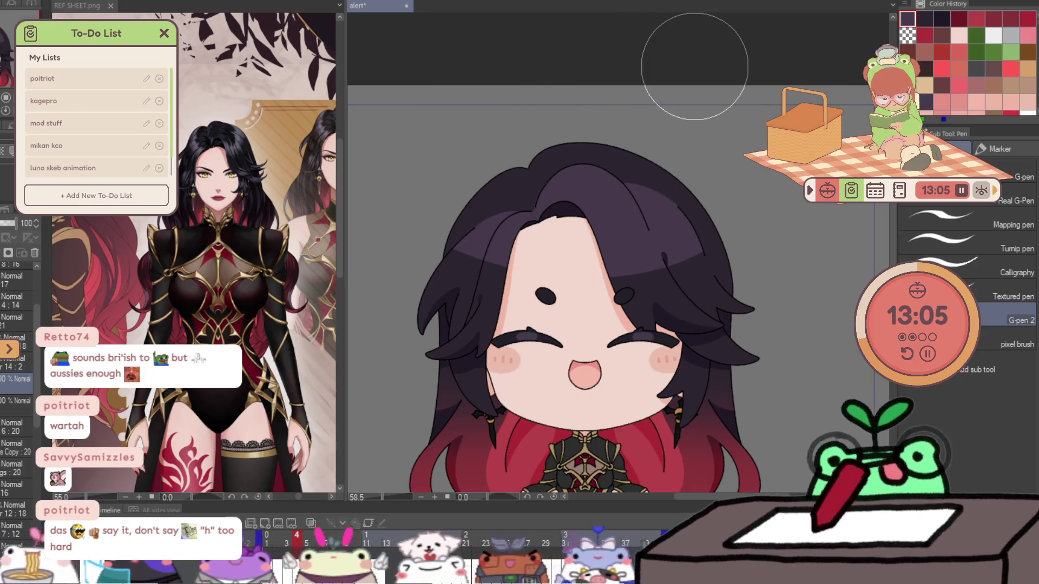
key(ctrl+z)
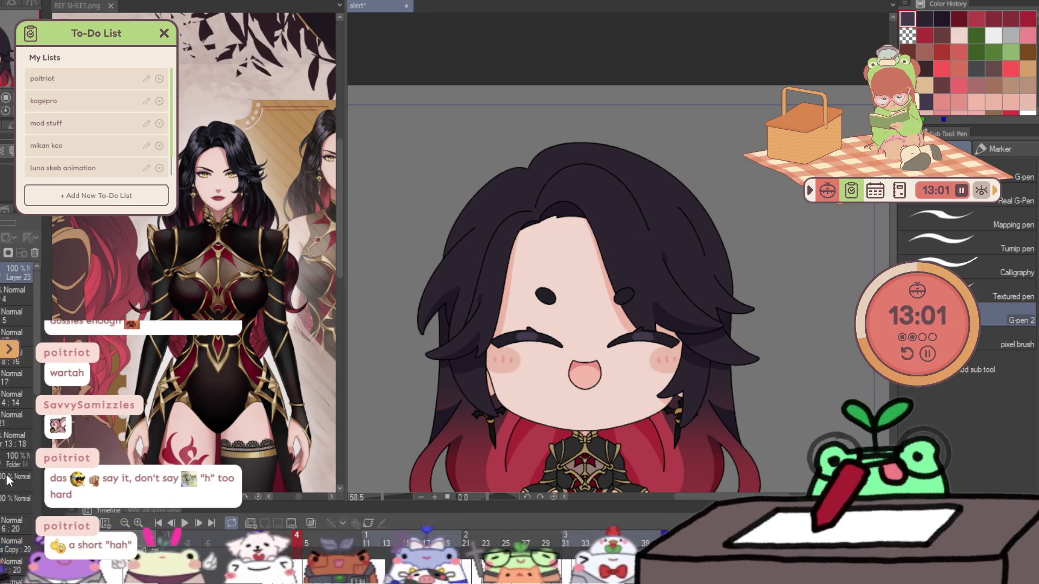
- Delete the 23 Copy layer, restore the hair shading, lower opacity to 45, and select another frame's layer
click(34, 253)
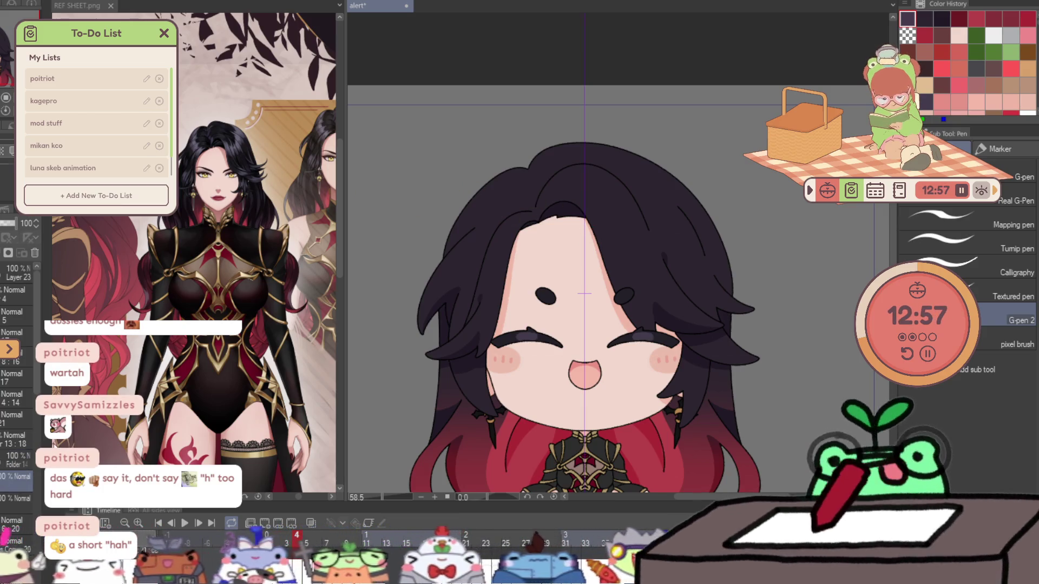
key(ctrl+y)
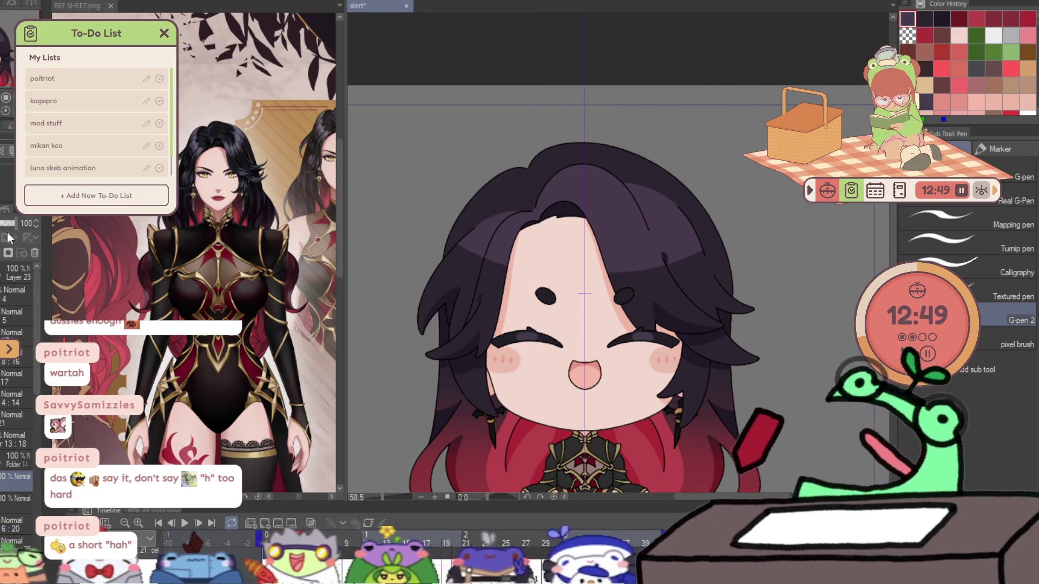
drag(11, 228, 1, 222)
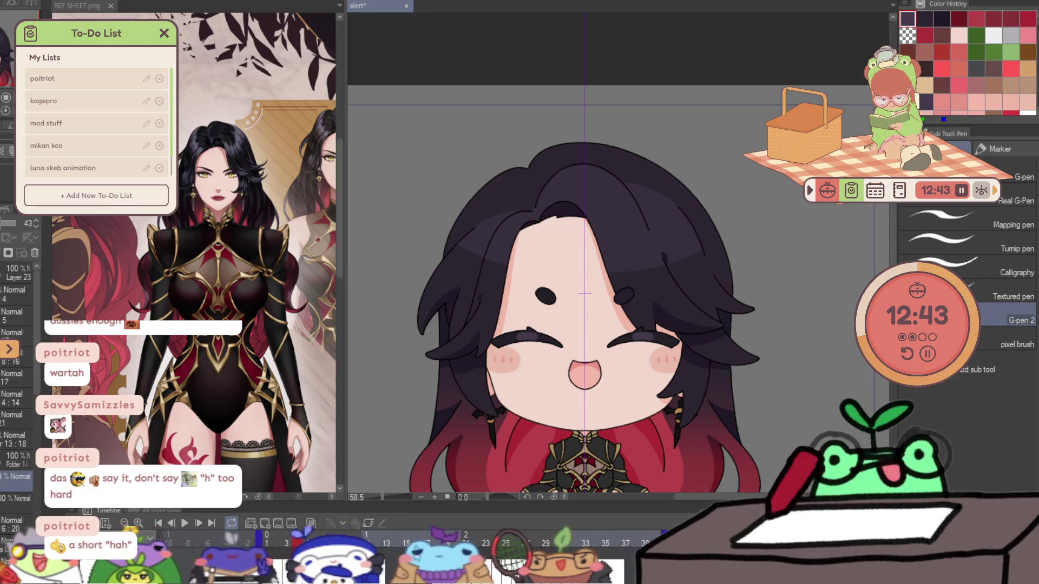
click(12, 490)
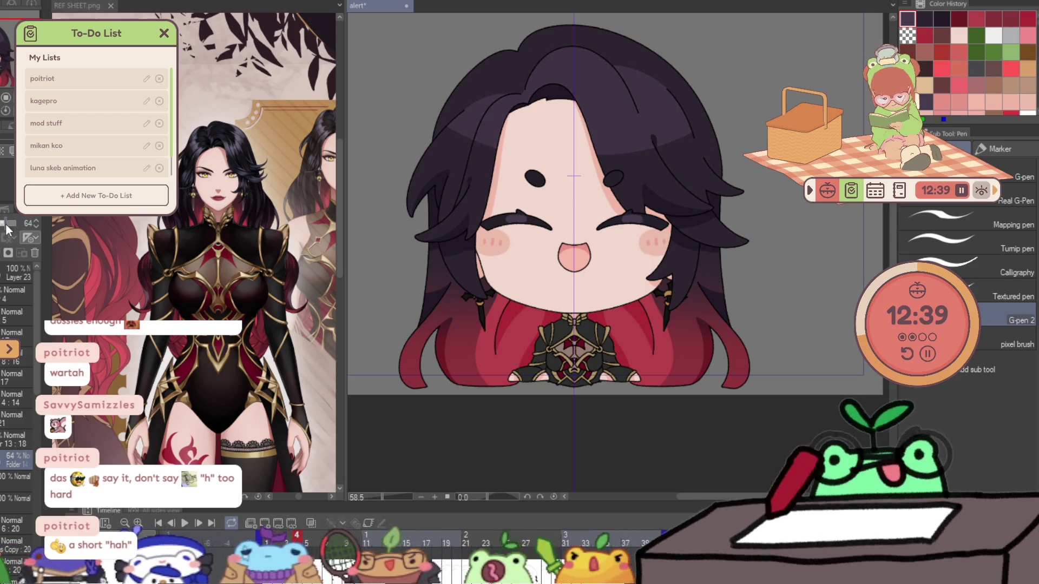
click(4, 501)
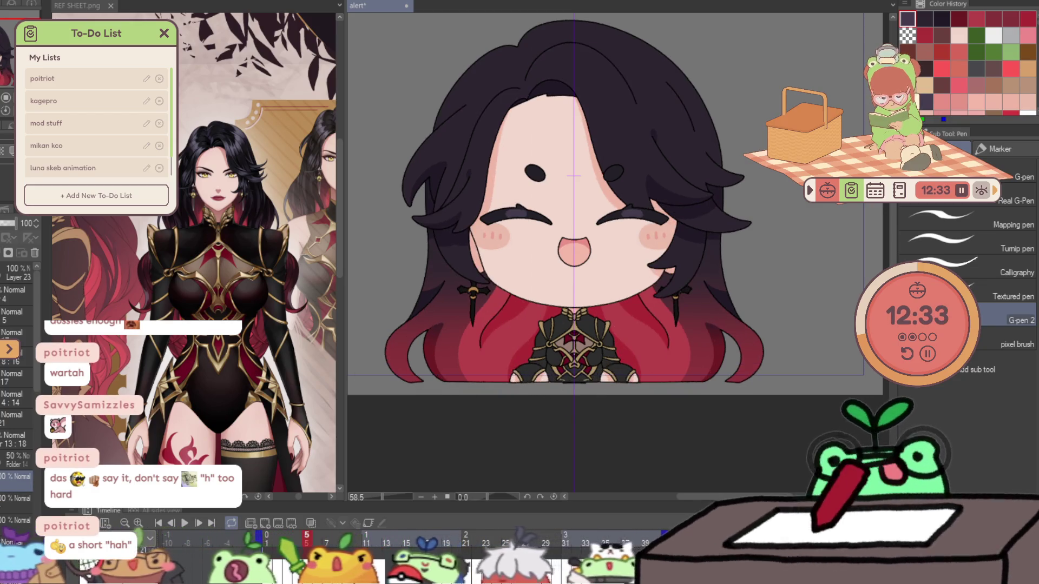
key(k)
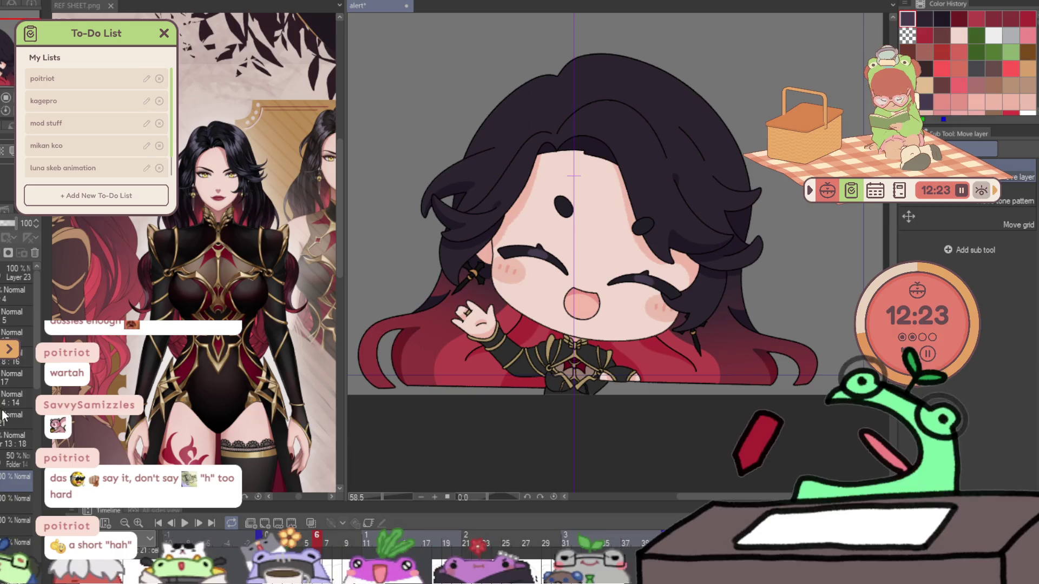
- Make a first selection over the hair top, clear it, and pan to the whole character
key(p)
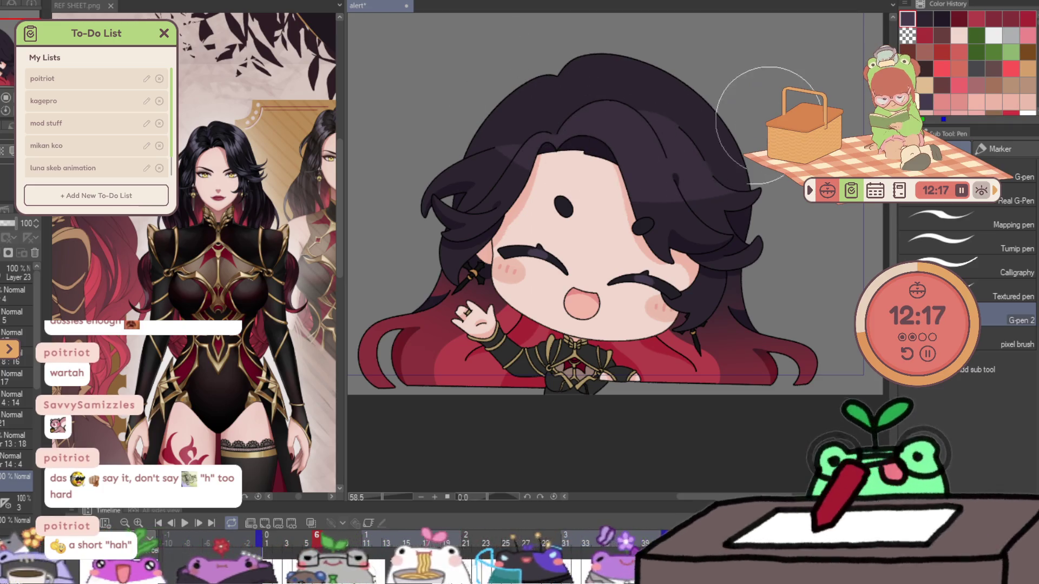
key(ctrl+z)
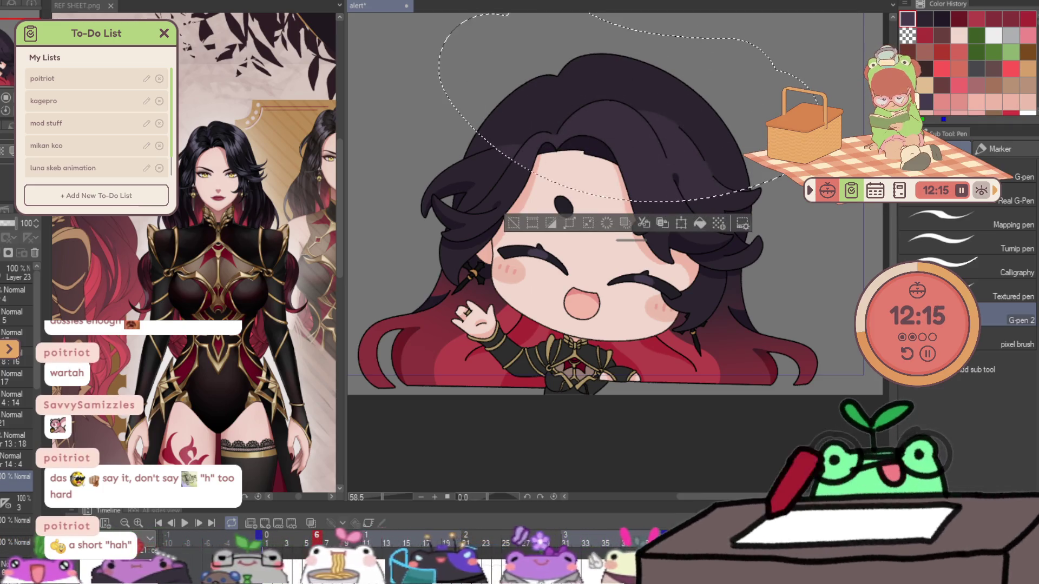
key(ctrl+d)
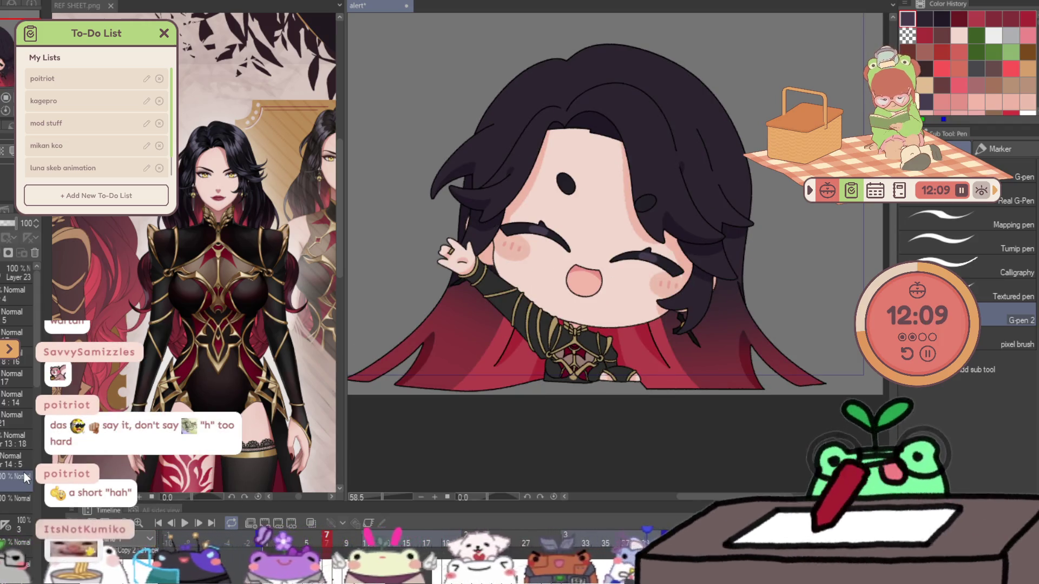
drag(608, 84, 626, 187)
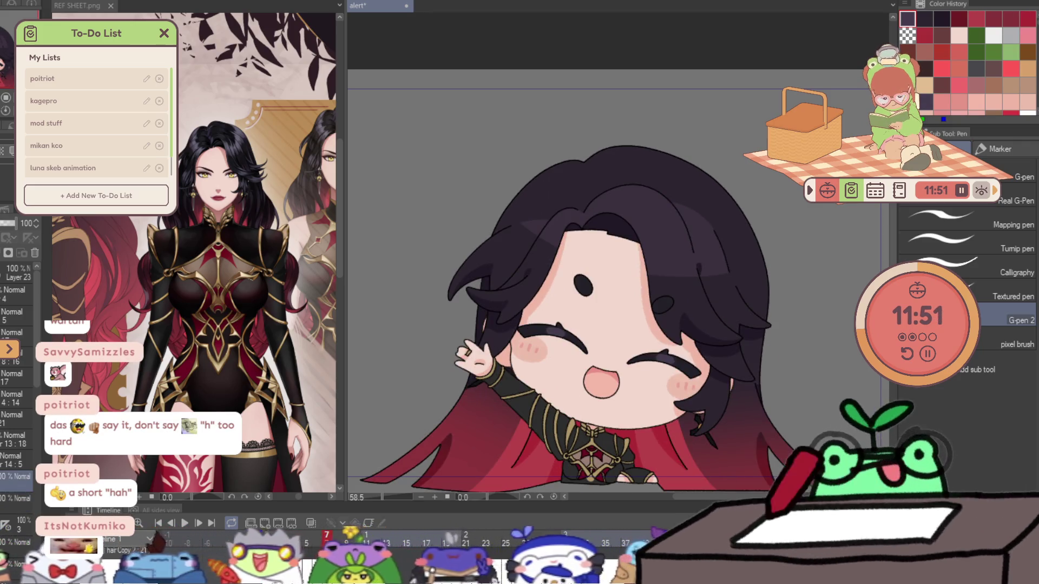
- Select the hair top, apply lighten to it, deselect, and scrub to frame 18
key(ctrl+z)
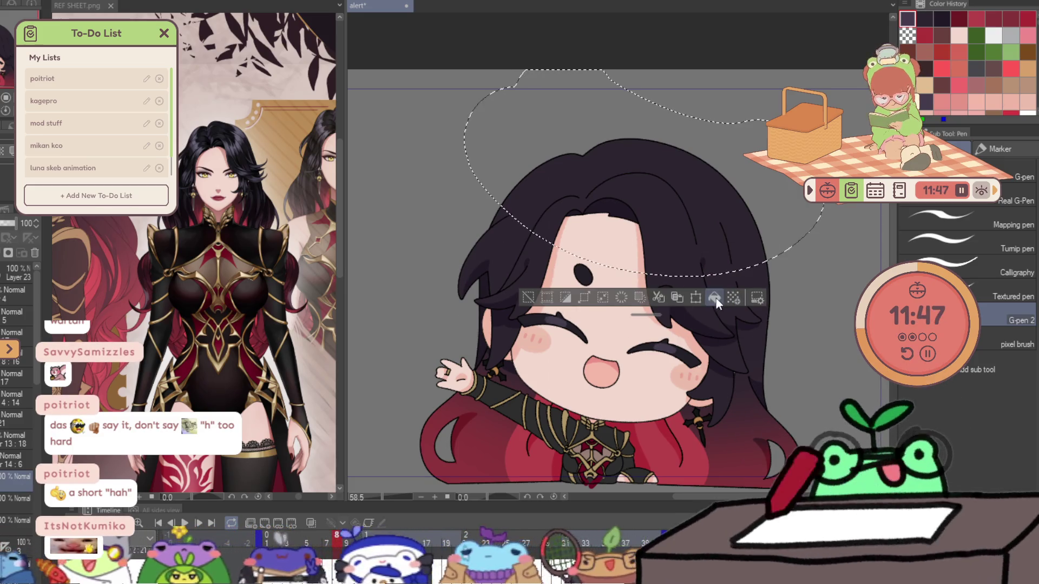
click(716, 298)
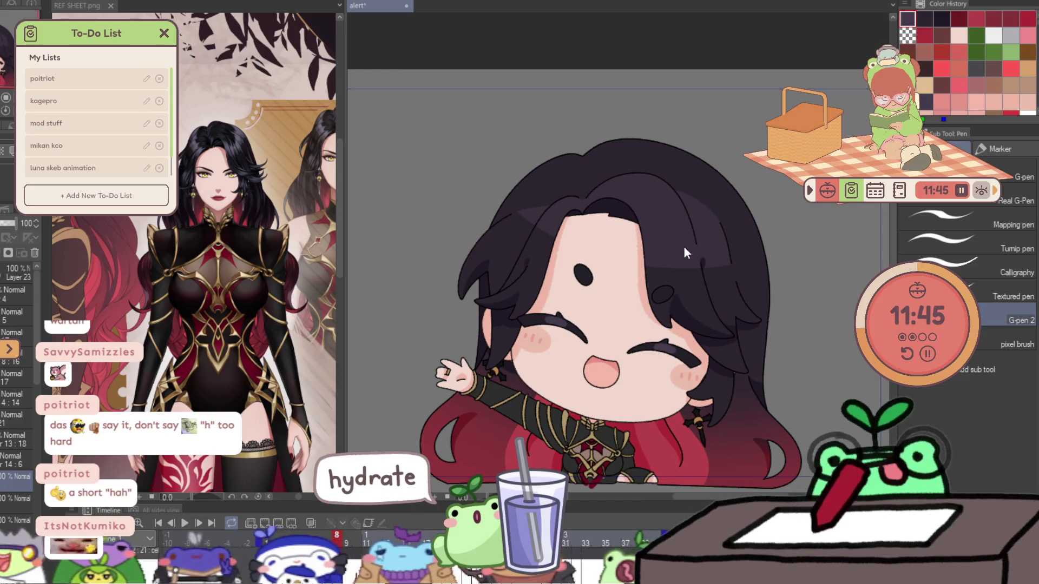
key(ctrl+z)
key(ctrl+d)
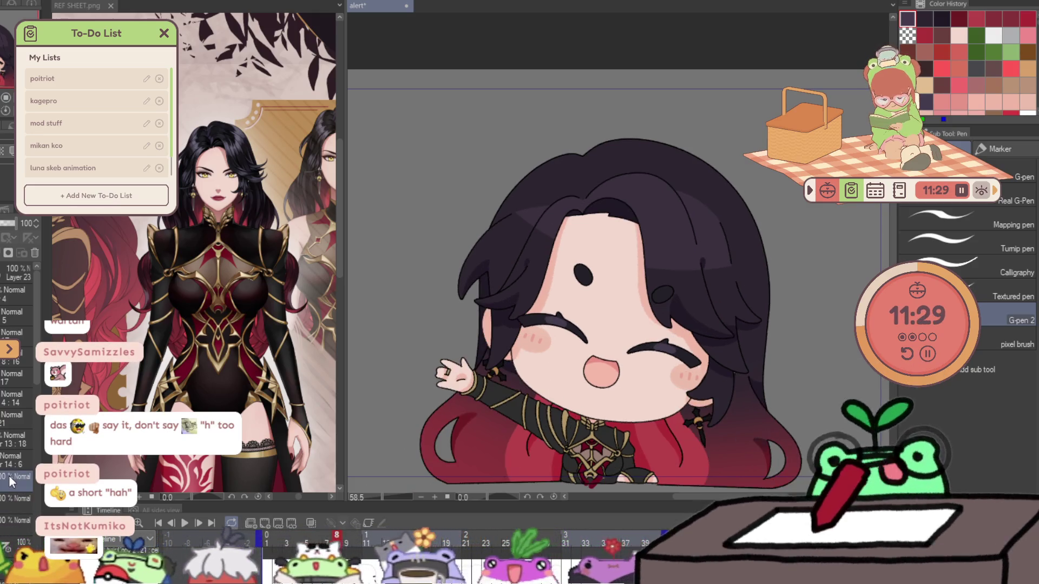
drag(337, 539, 437, 541)
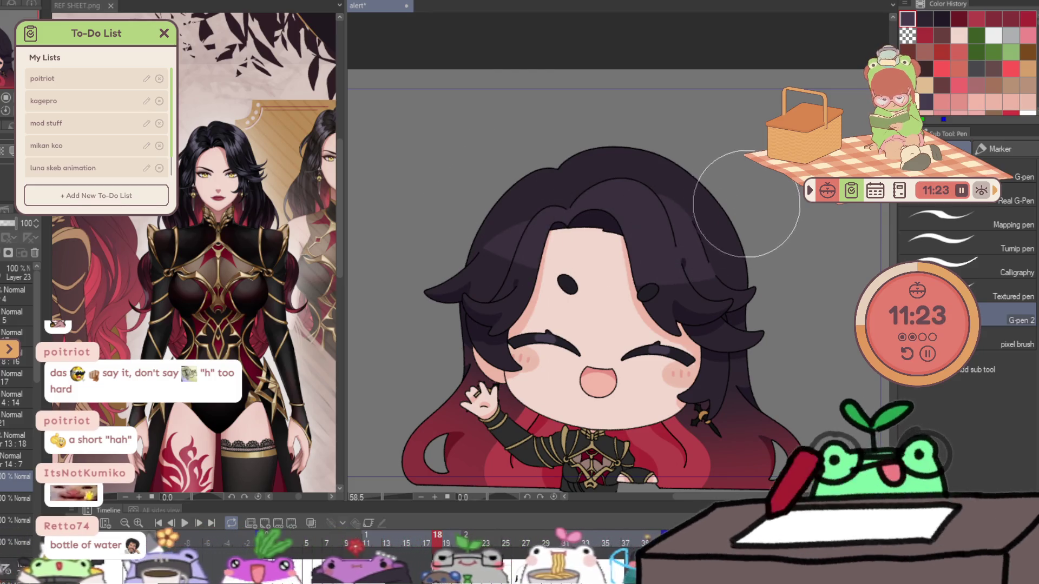
- Tilt the hair slightly on this frame with Free Transform, then play back the animation
key(ctrl+t)
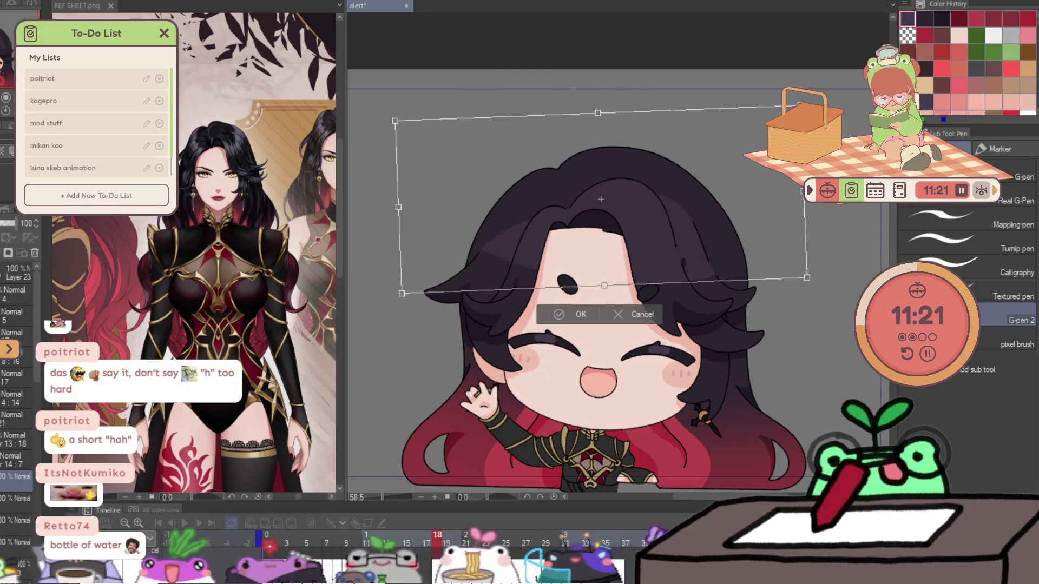
click(576, 313)
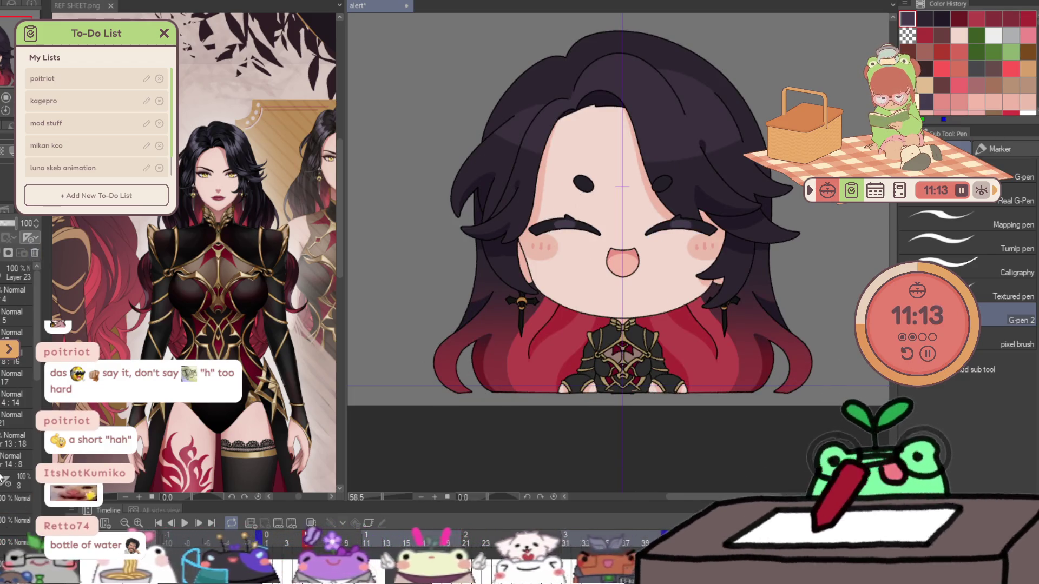
key(space)
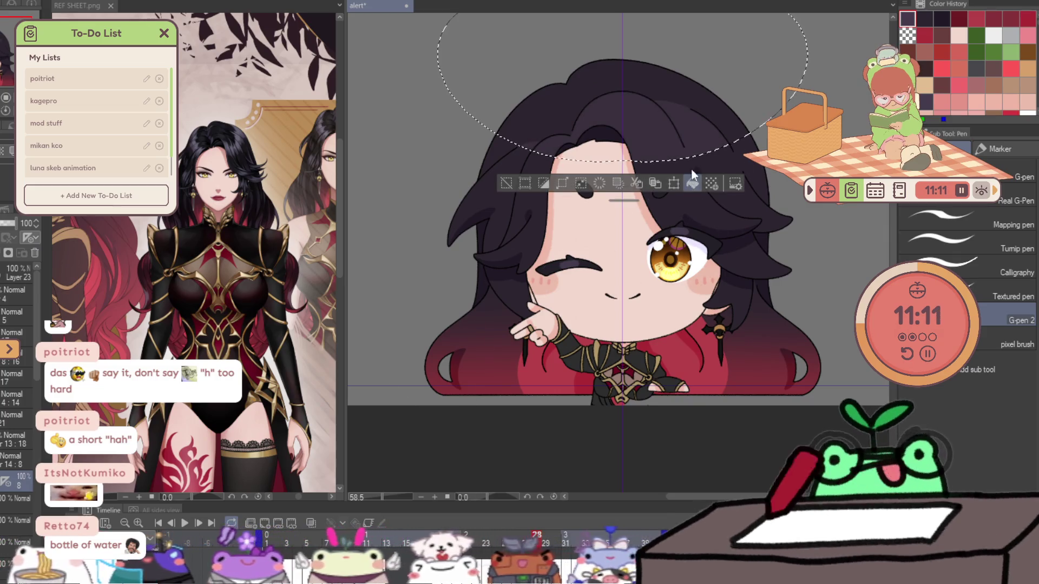
key(ctrl+d)
key(k)
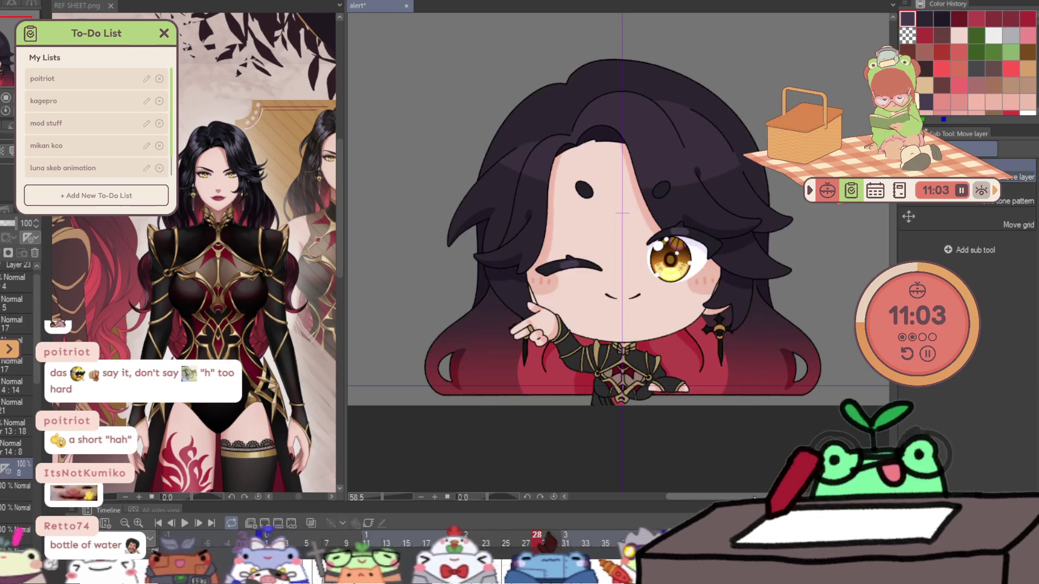
- Add a new blank layer and apply a Free Transform resize to the chibi drawing
key(ctrl+shift+n)
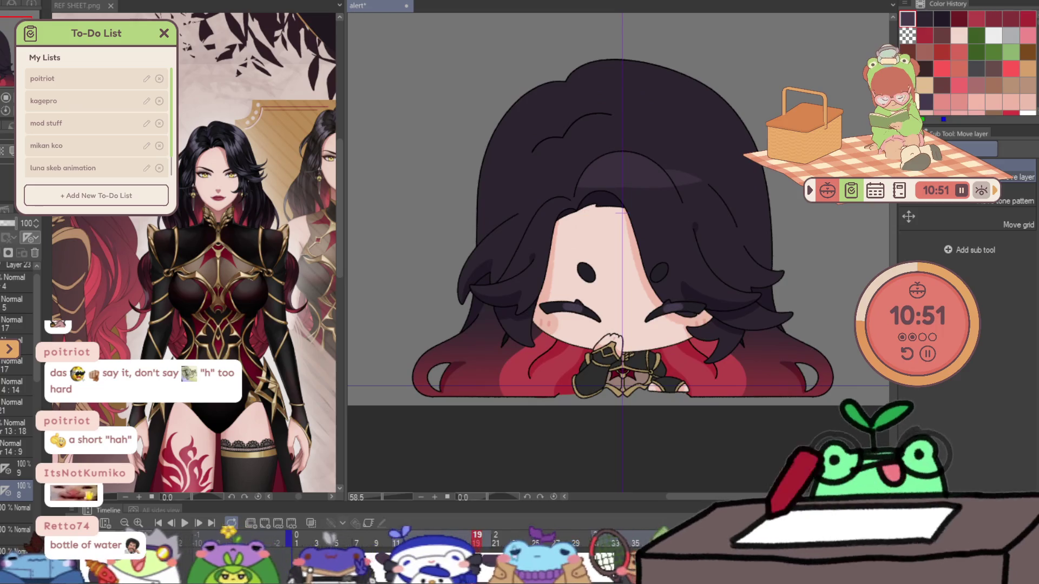
key(ctrl+t)
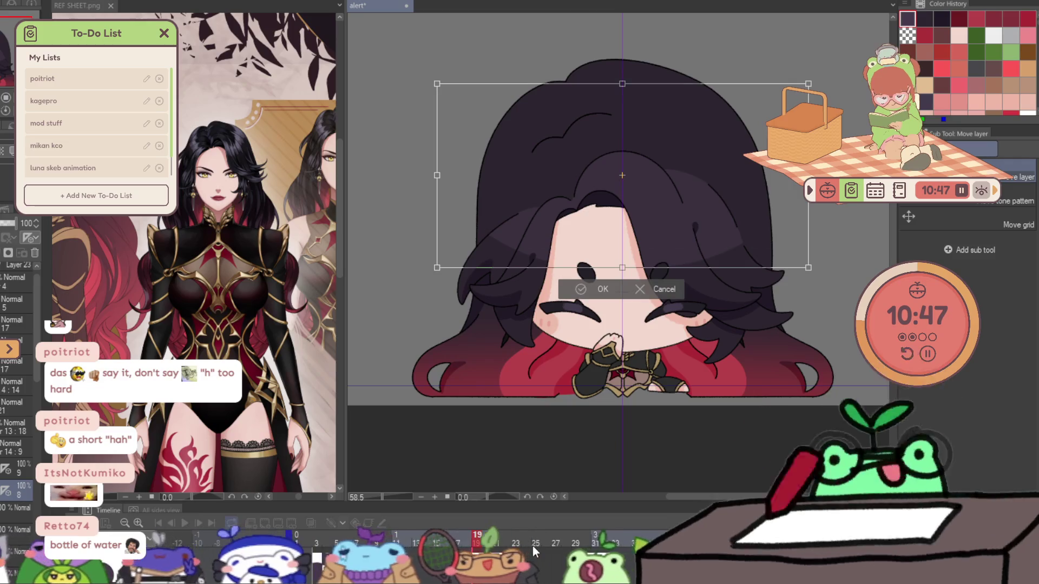
key(Return)
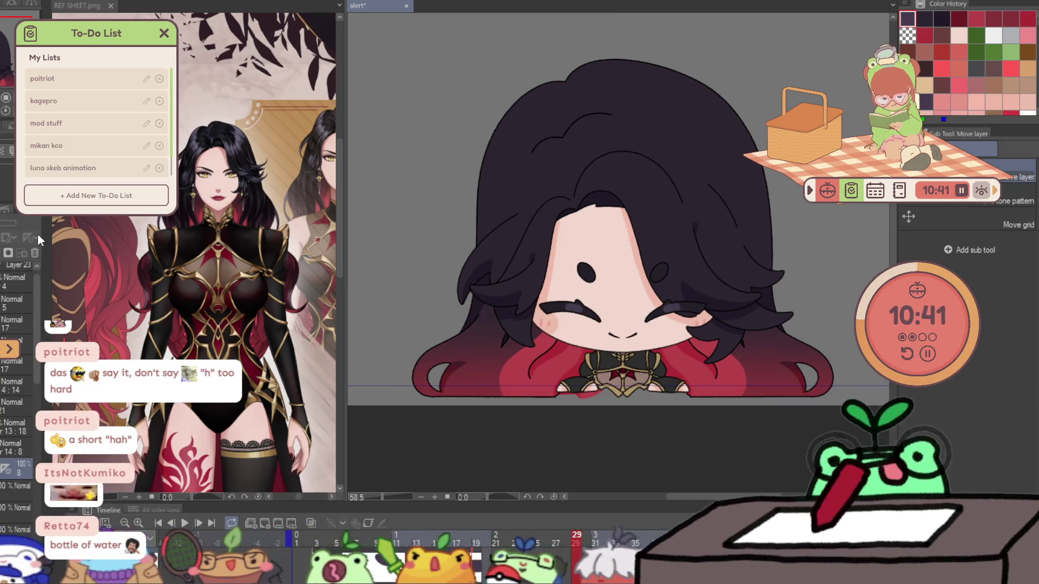
- Delete layer 8a and drag a selection over a section of the hair to adjust it
click(34, 252)
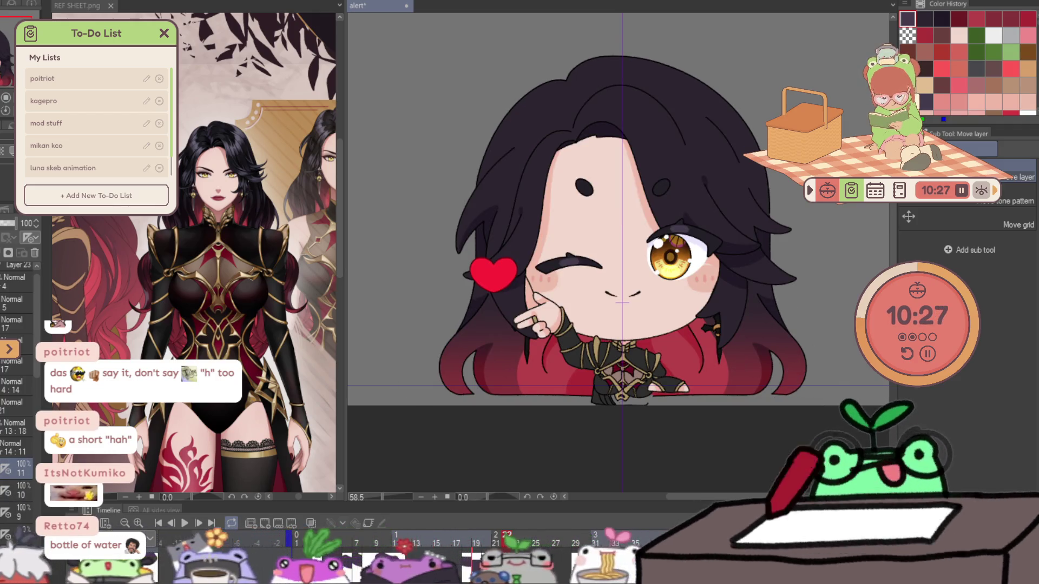
drag(464, 88, 698, 278)
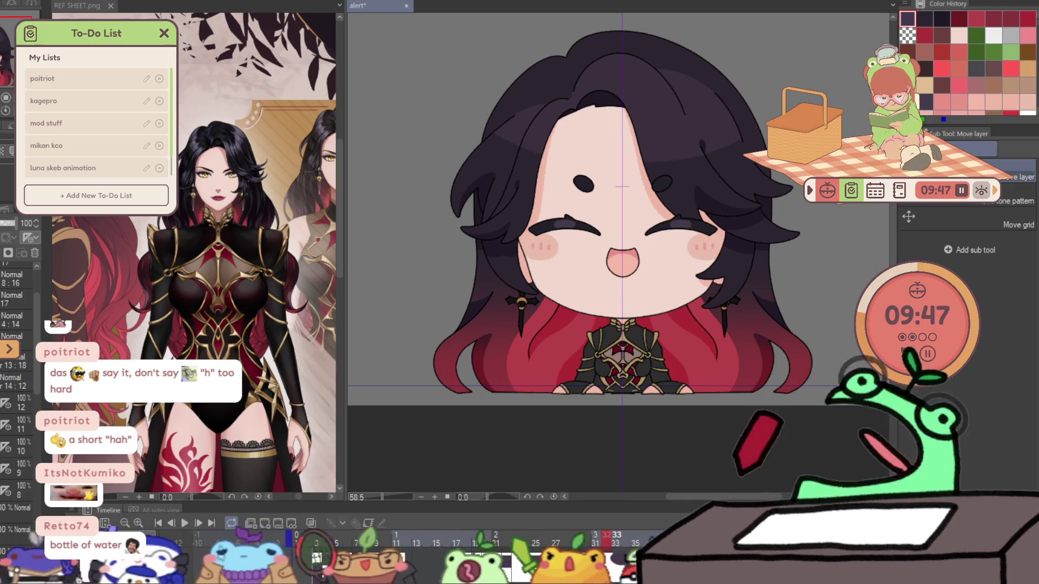
key(Right)
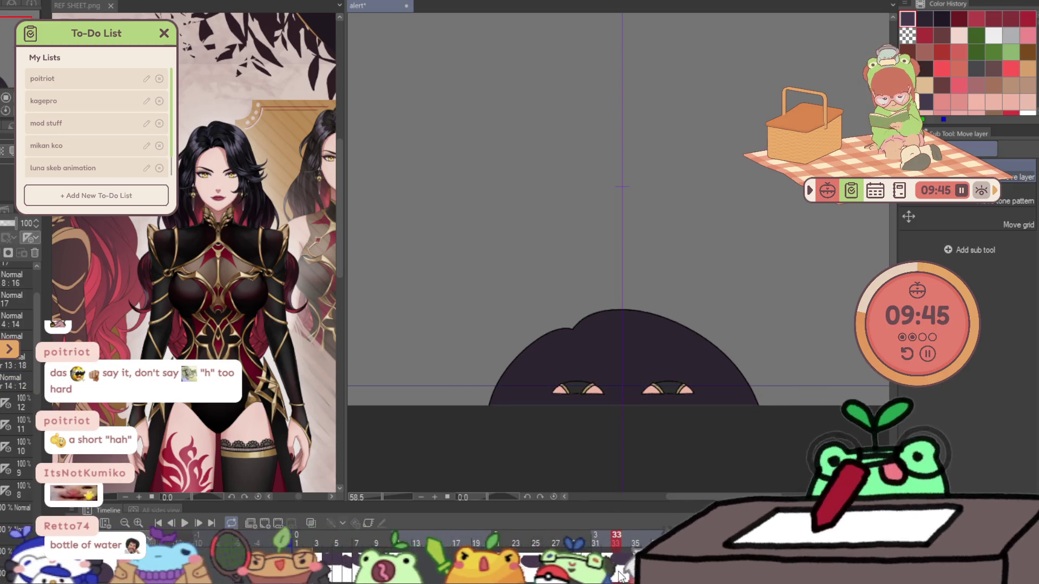
click(654, 379)
scroll(648, 294, down, 2)
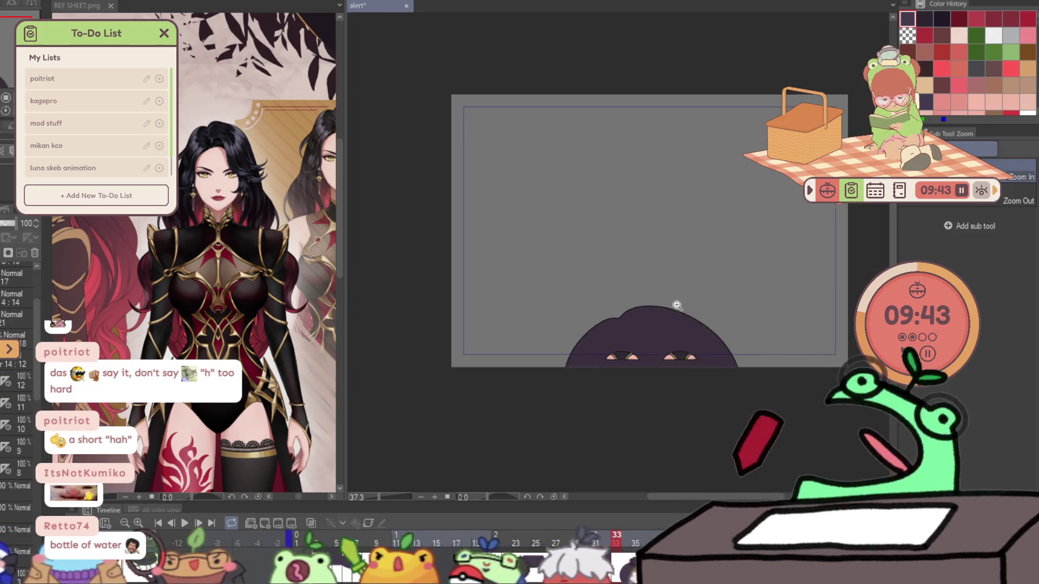
click(184, 525)
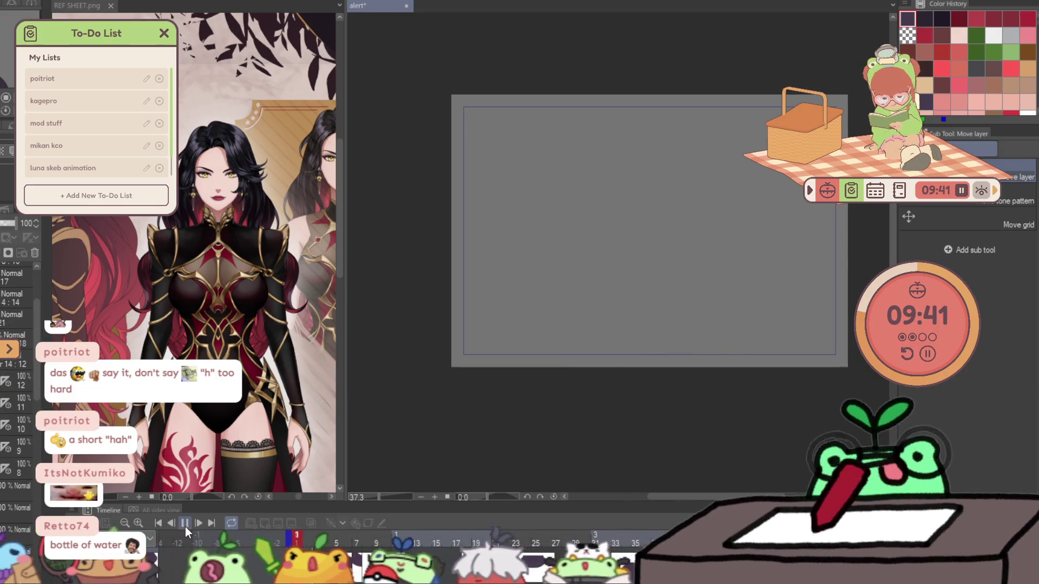
click(185, 523)
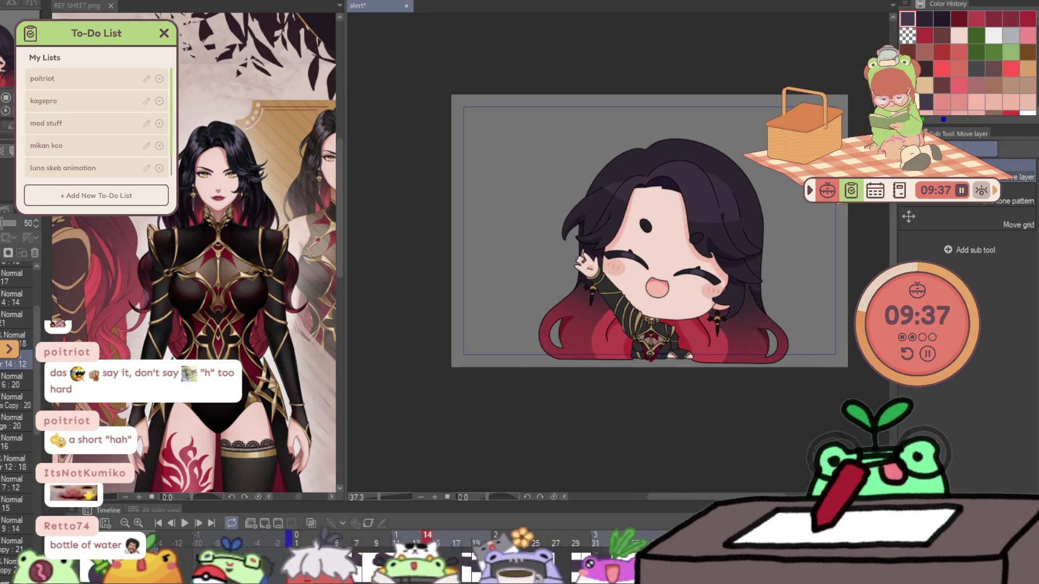
click(37, 551)
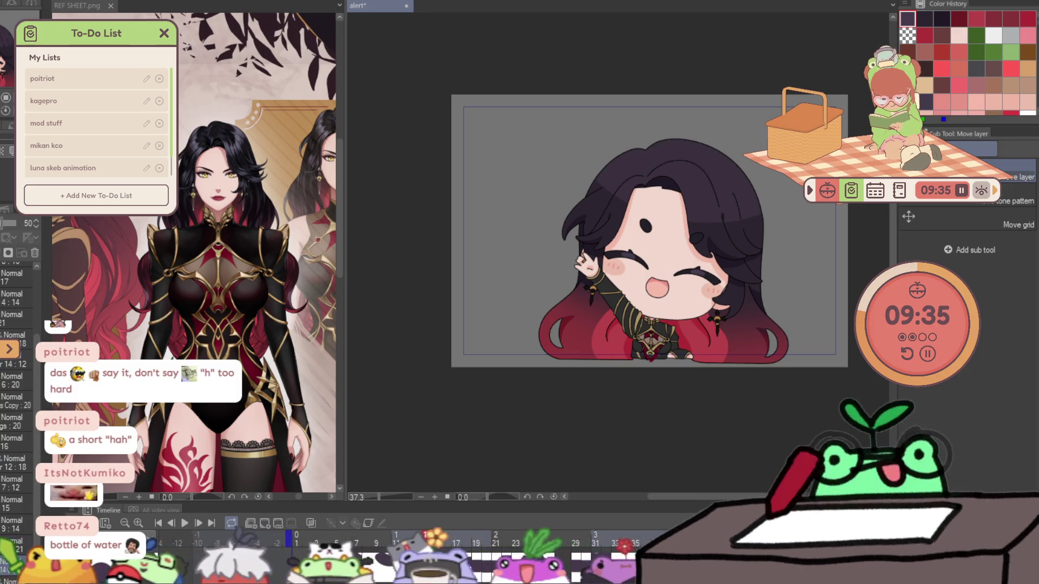
click(189, 533)
click(185, 524)
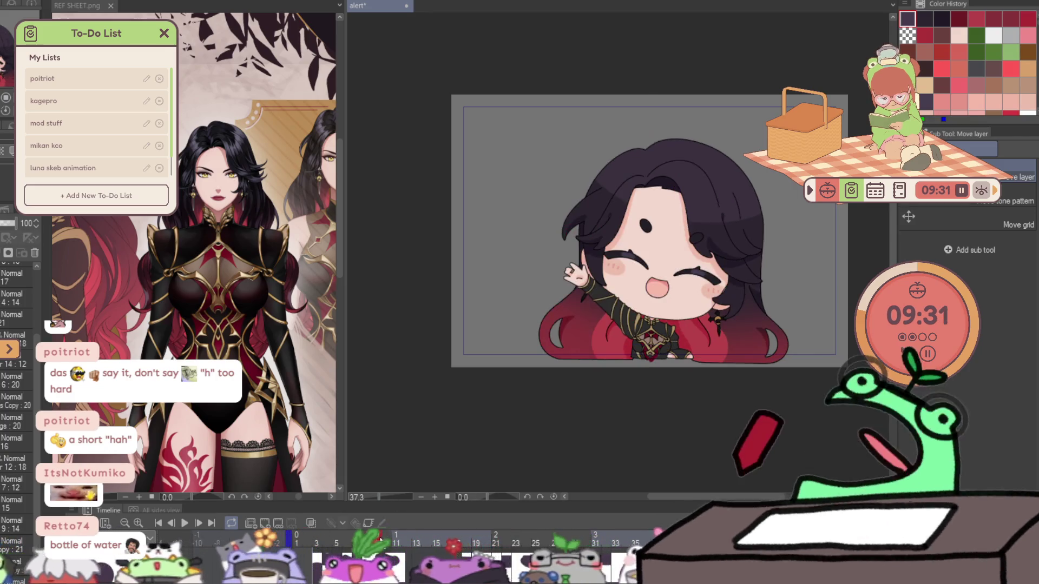
click(303, 536)
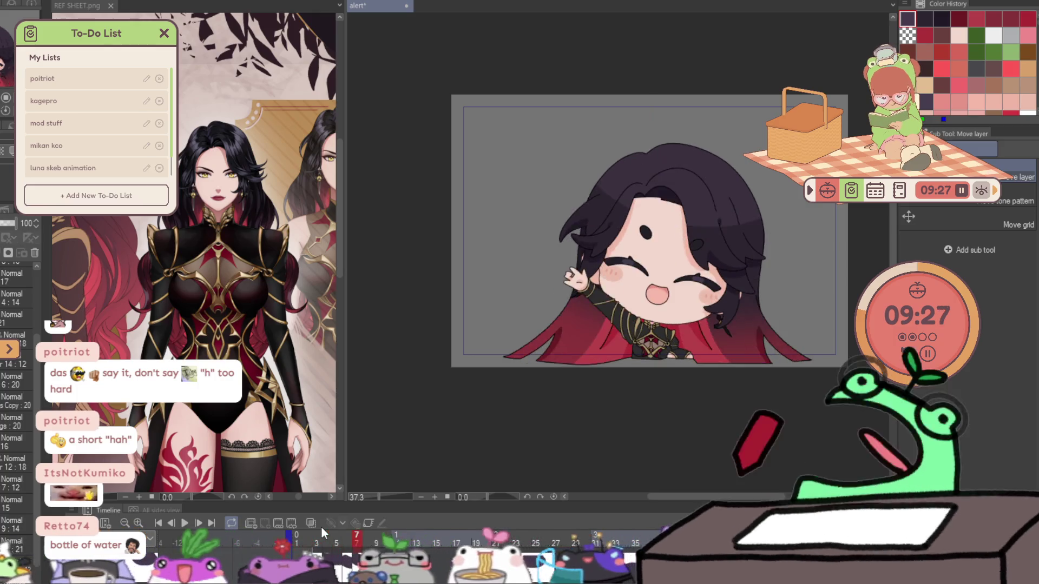
key(p)
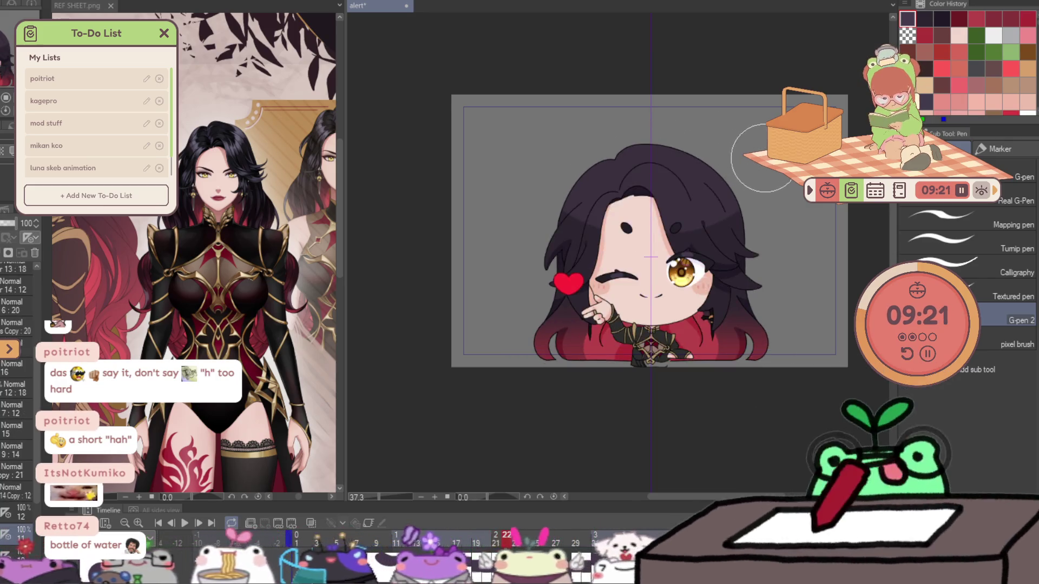
click(184, 523)
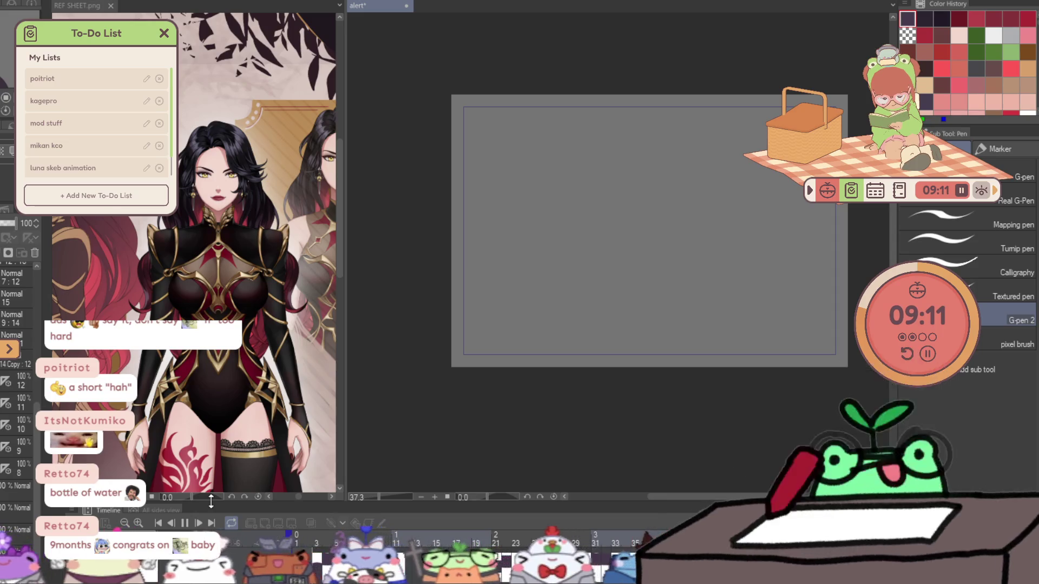
key(space)
click(13, 390)
key(k)
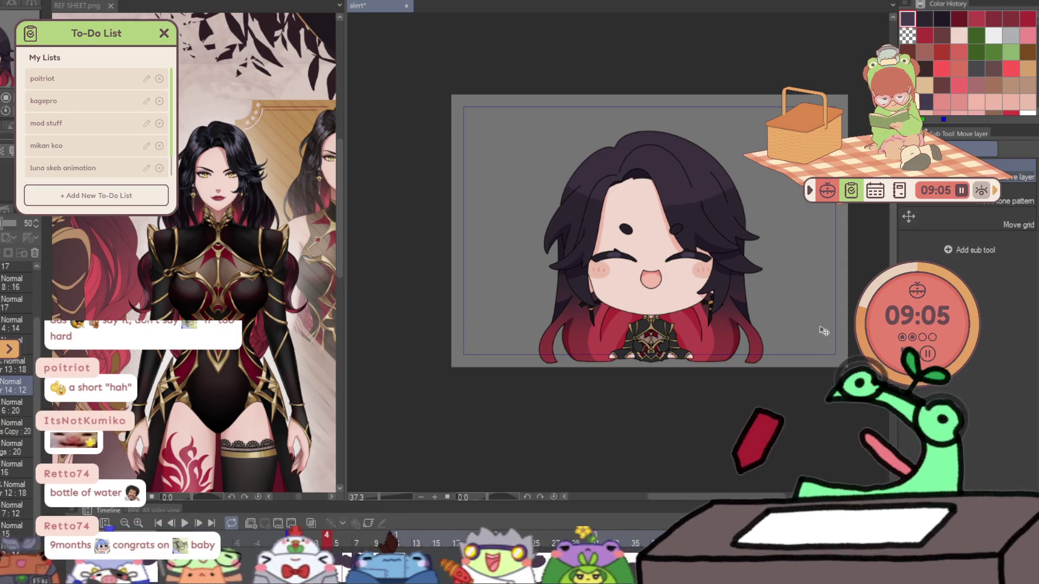
click(319, 535)
mouse_move(319, 535)
mouse_down()
mouse_move(653, 504)
mouse_move(483, 516)
mouse_up()
key(space)
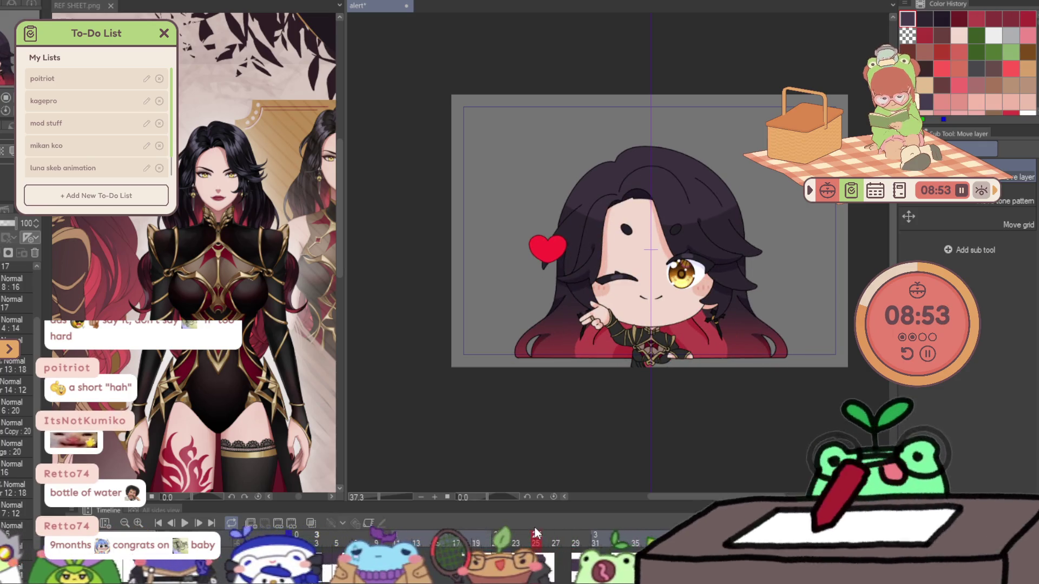
click(513, 535)
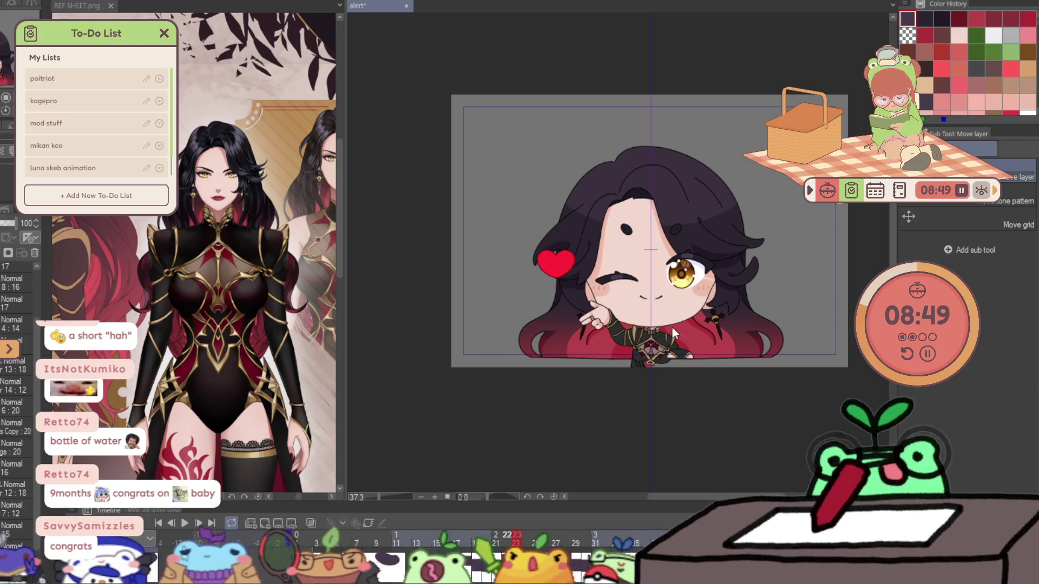
click(694, 320)
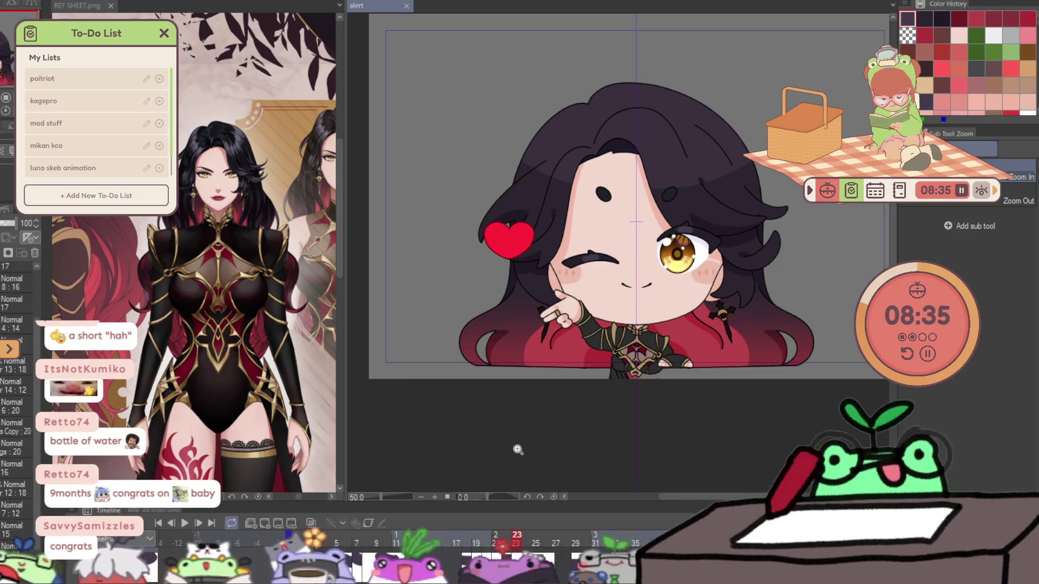
- Consult REF SHEET.png, then add a highlight layer and select Layer 16 on frame 31
click(214, 320)
scroll(327, 140, up, 6)
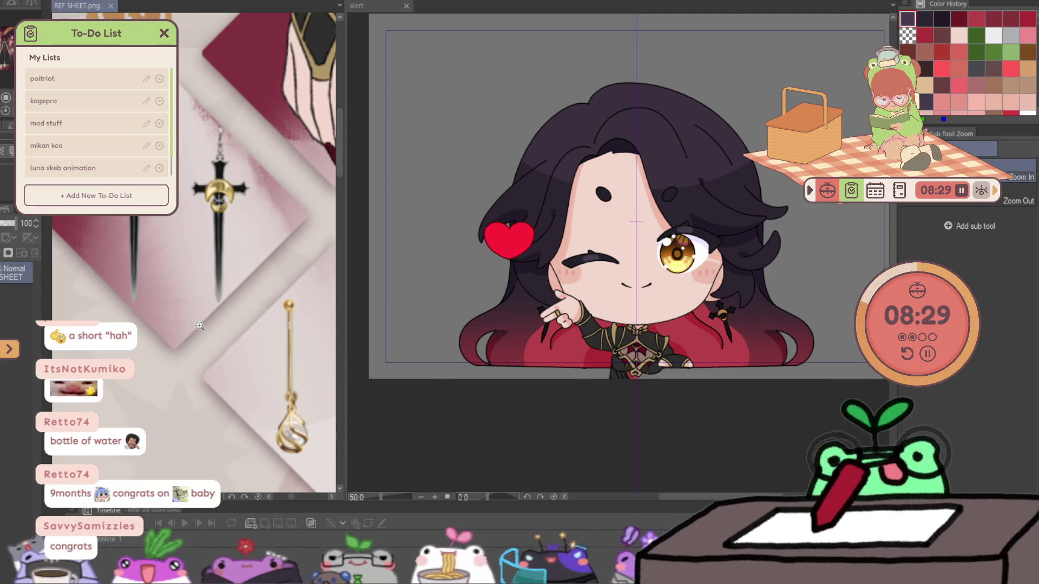
click(687, 336)
scroll(767, 331, up, 8)
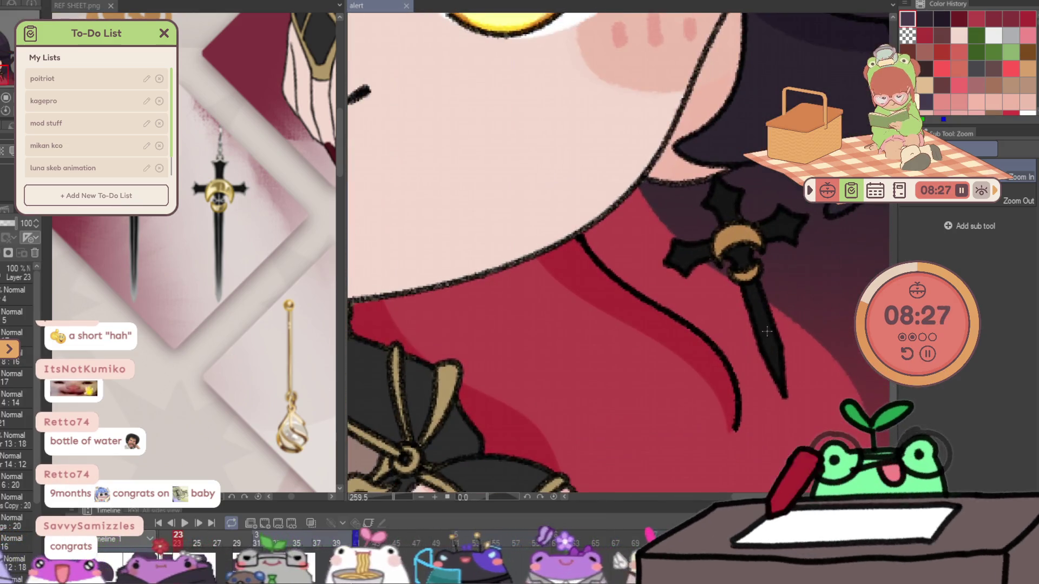
click(9, 250)
scroll(22, 281, down, 10)
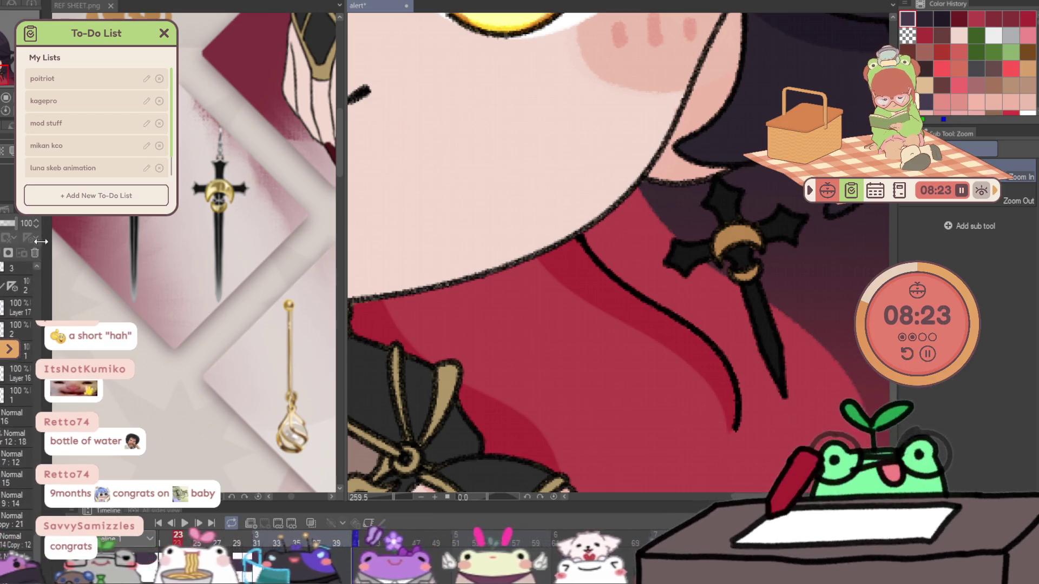
click(2, 378)
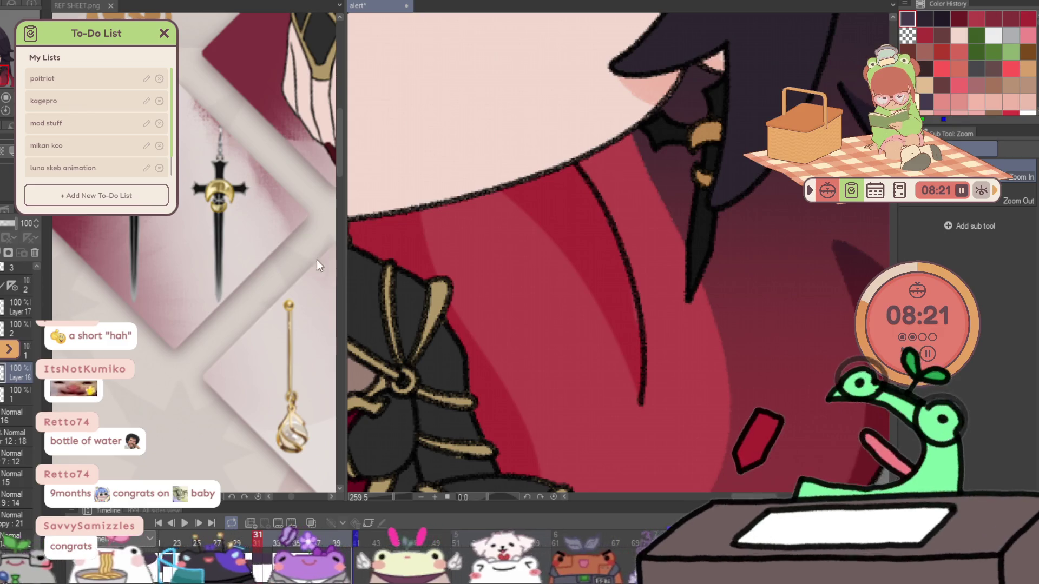
- Check the reference earring, pick grey, and draw a straight highlight down the dagger blade
click(232, 190)
key(p)
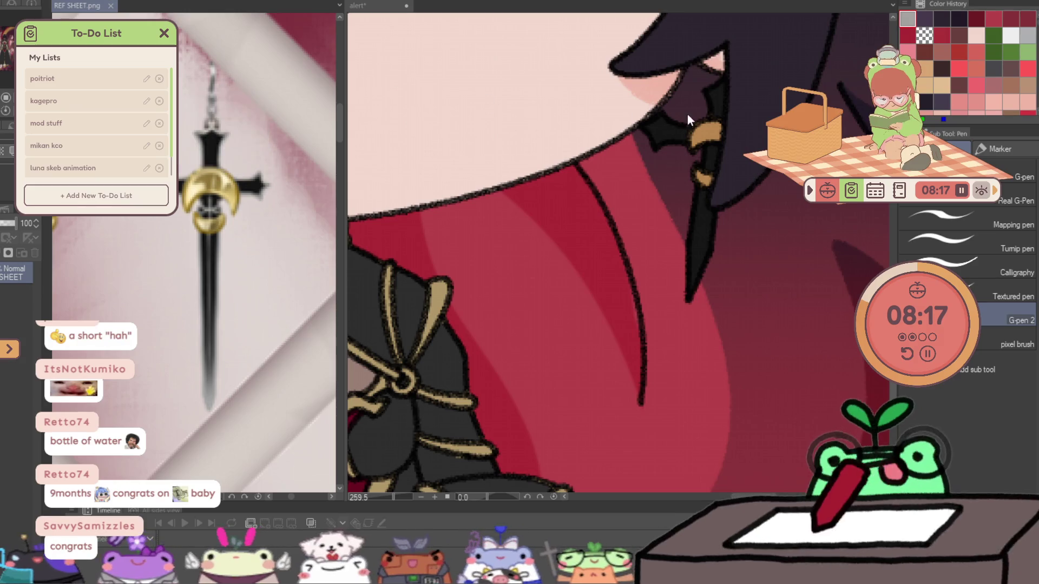
click(677, 123)
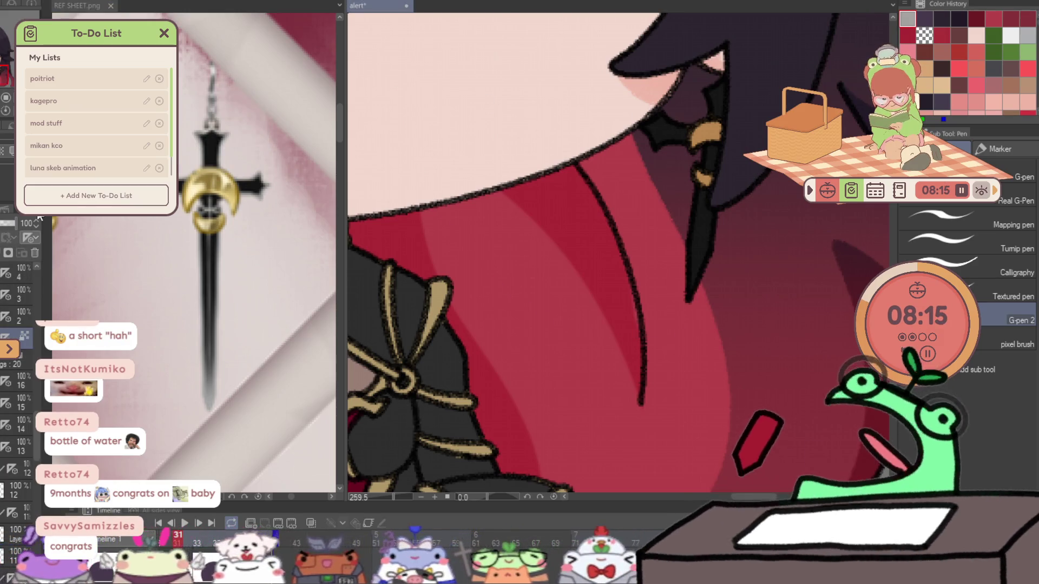
scroll(644, 271, down, 6)
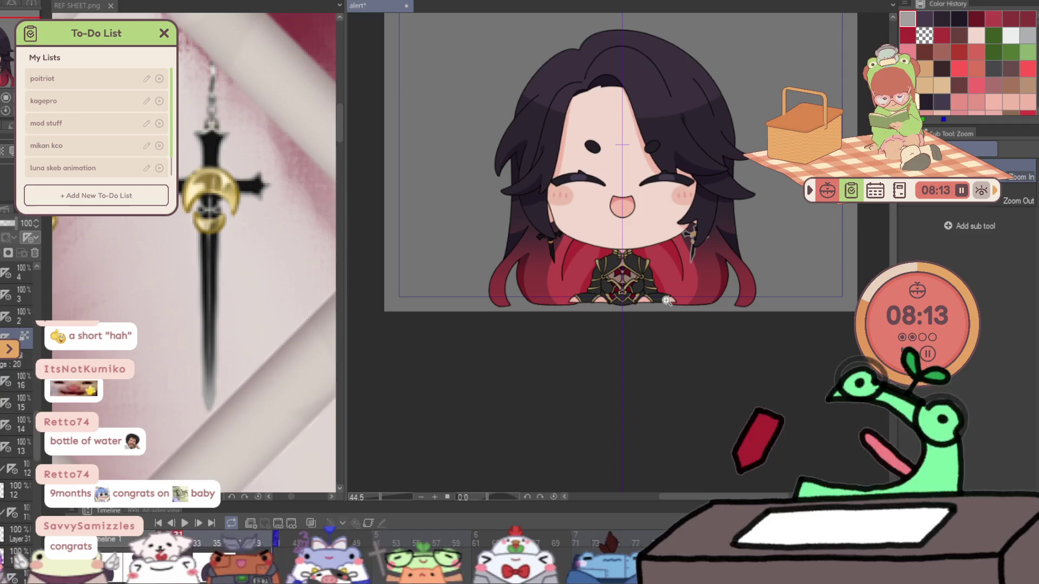
scroll(666, 300, up, 5)
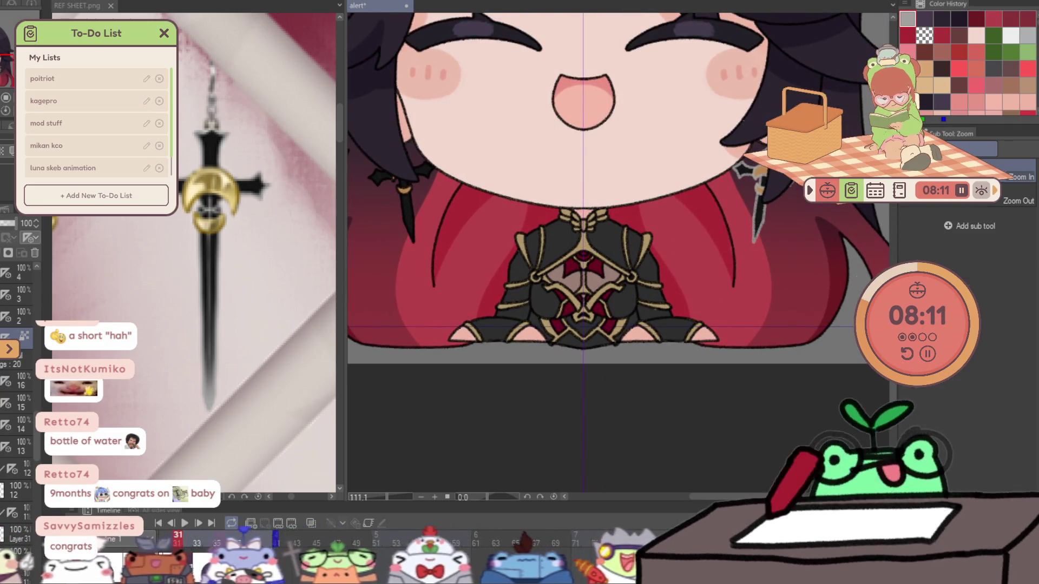
scroll(774, 200, up, 4)
key(p)
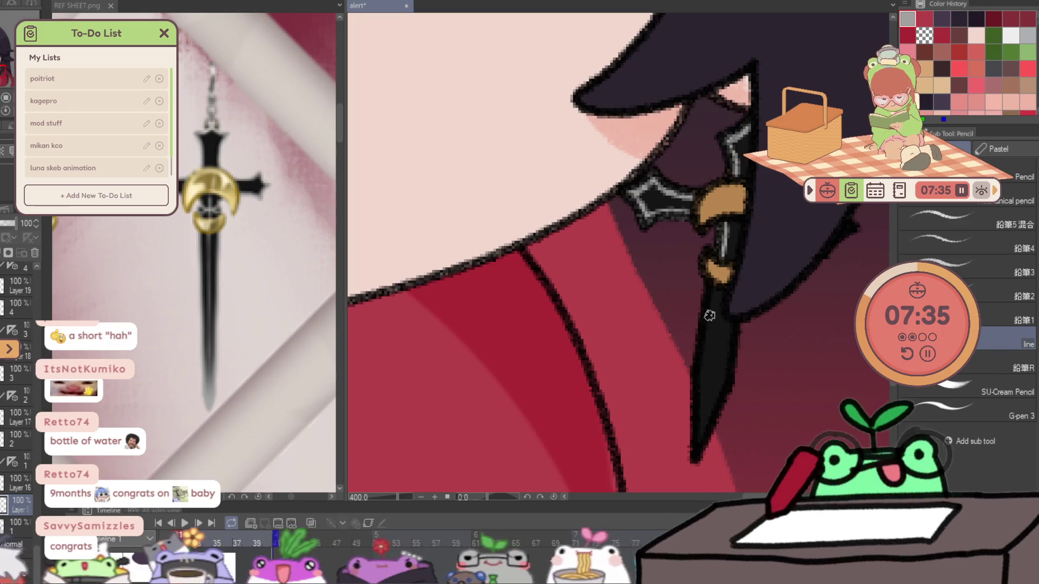
mouse_move(711, 286)
mouse_down()
mouse_move(700, 444)
mouse_move(729, 379)
mouse_up()
shift+click(731, 384)
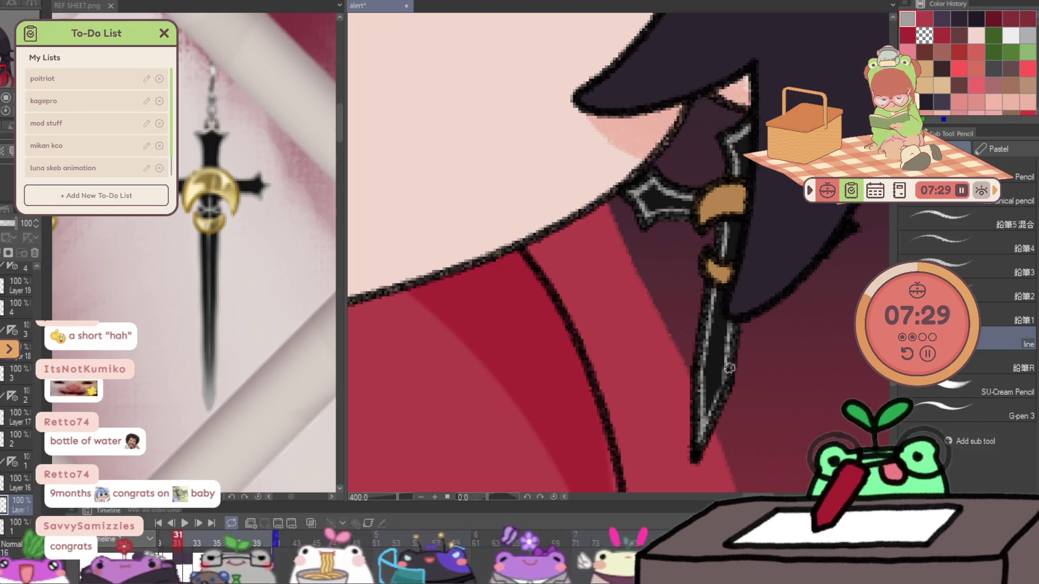
- Add more grey highlight strokes along the earring's blade, then zoom out to the whole character
drag(844, 233, 802, 287)
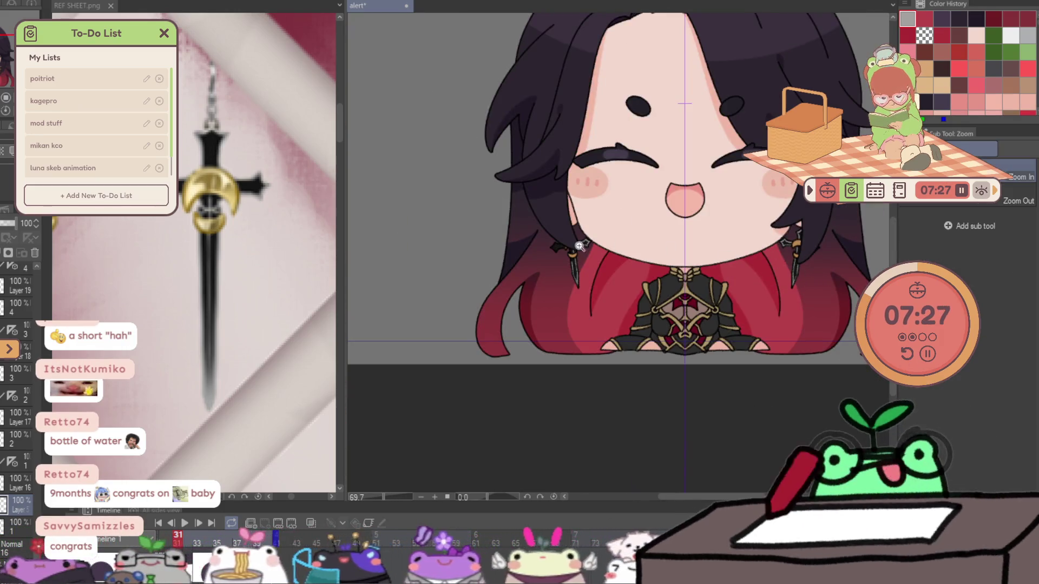
click(591, 245)
key(p)
mouse_move(579, 281)
mouse_down()
mouse_move(595, 256)
mouse_move(568, 262)
mouse_move(573, 208)
mouse_up()
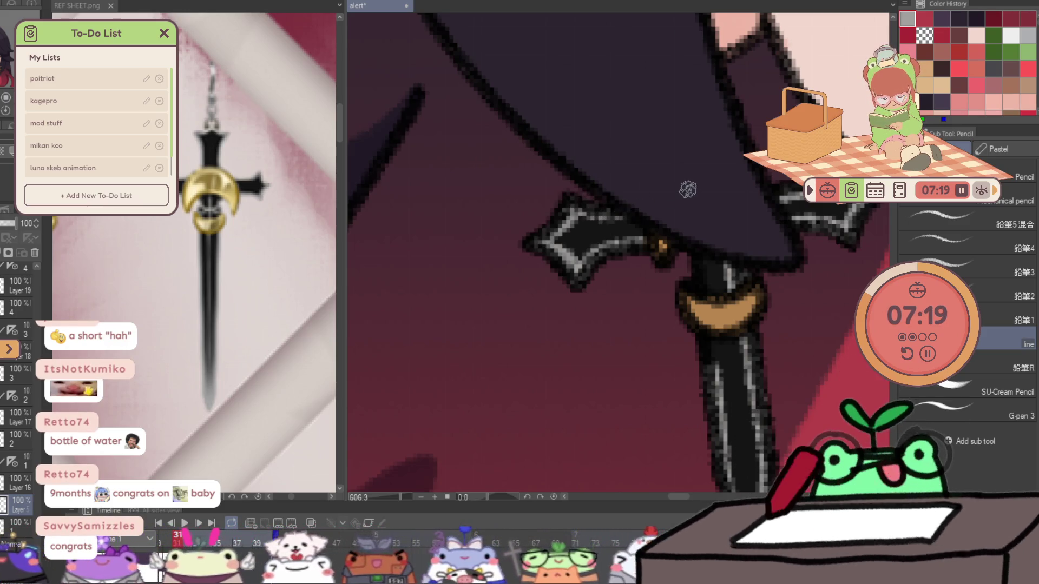
scroll(687, 190, right, 2)
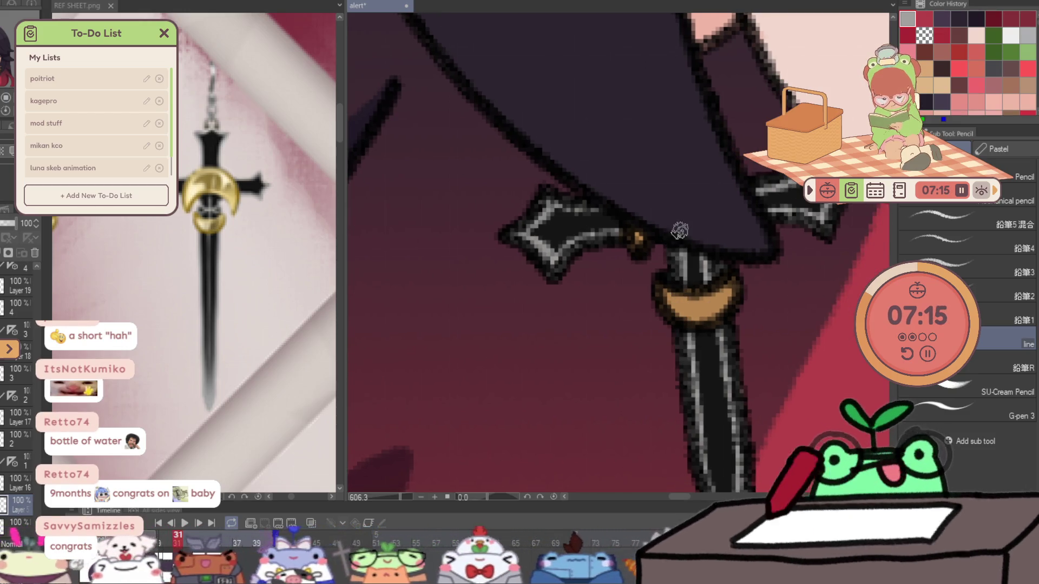
mouse_move(980, 255)
mouse_down()
mouse_move(661, 262)
mouse_move(427, 225)
mouse_move(615, 174)
mouse_move(716, 305)
mouse_move(796, 221)
mouse_move(433, 322)
mouse_move(411, 303)
mouse_move(749, 315)
mouse_move(736, 140)
mouse_up()
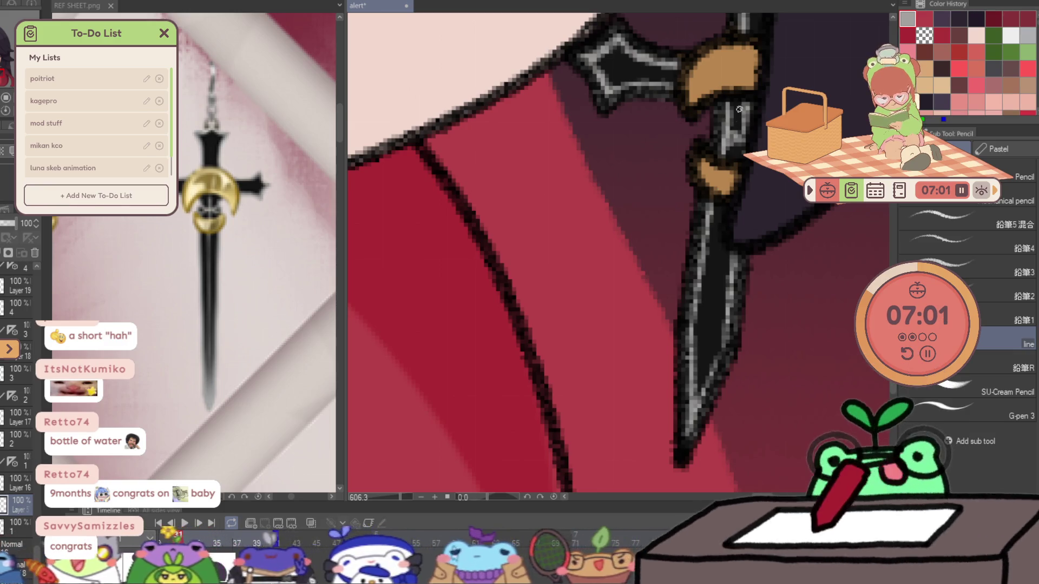
drag(744, 99, 714, 283)
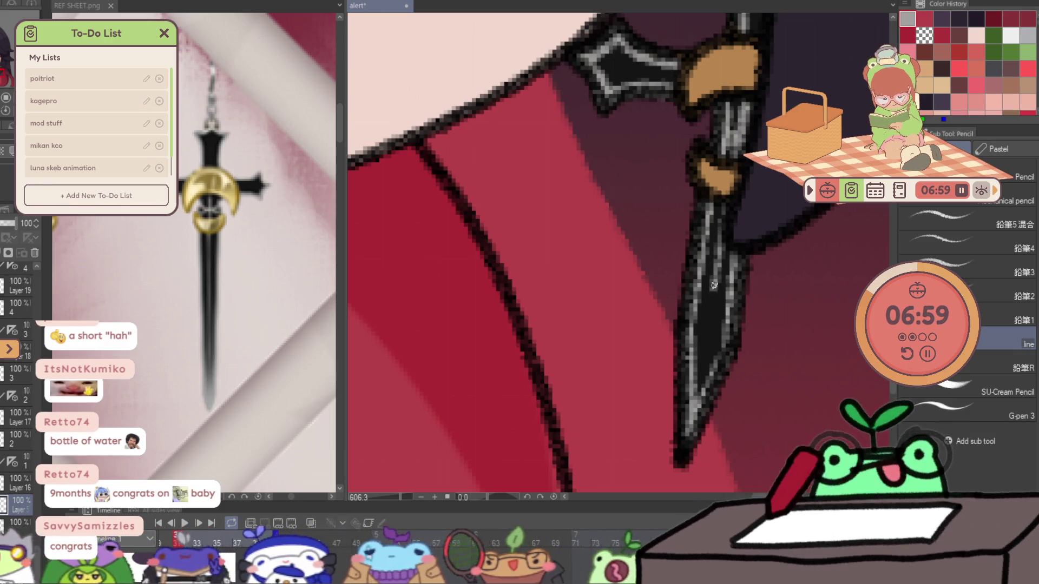
key(ctrl+0)
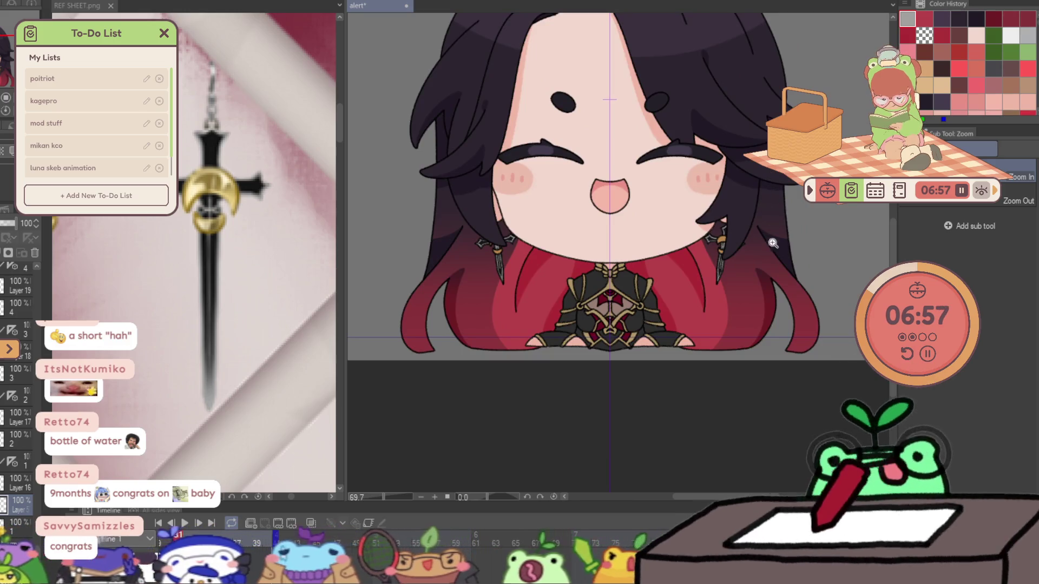
- Switch to the airbrush, adjust the zoom on the earrings, and move to frame 32
click(707, 313)
key(b)
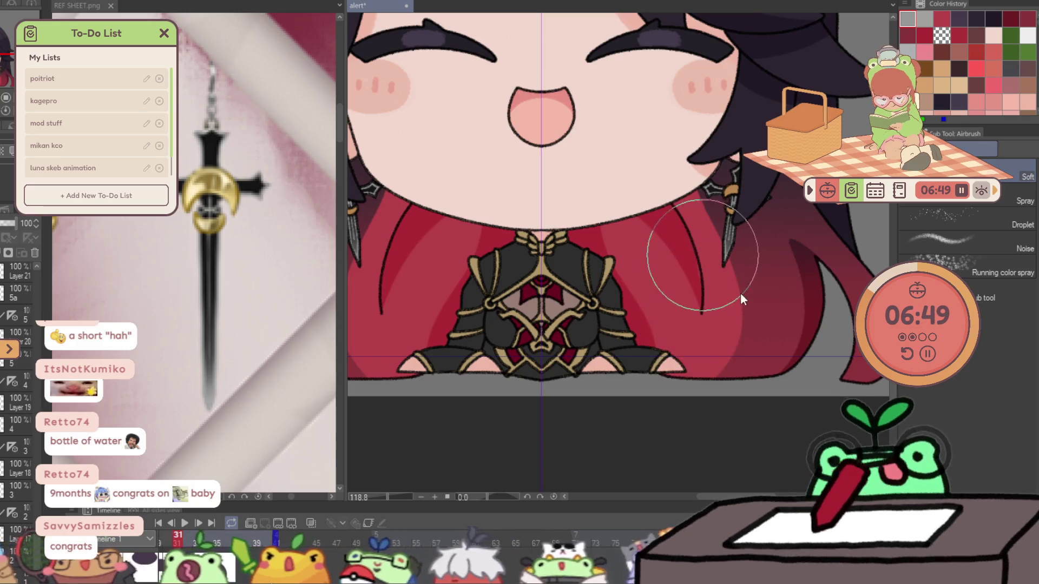
key(slash)
alt+click(675, 320)
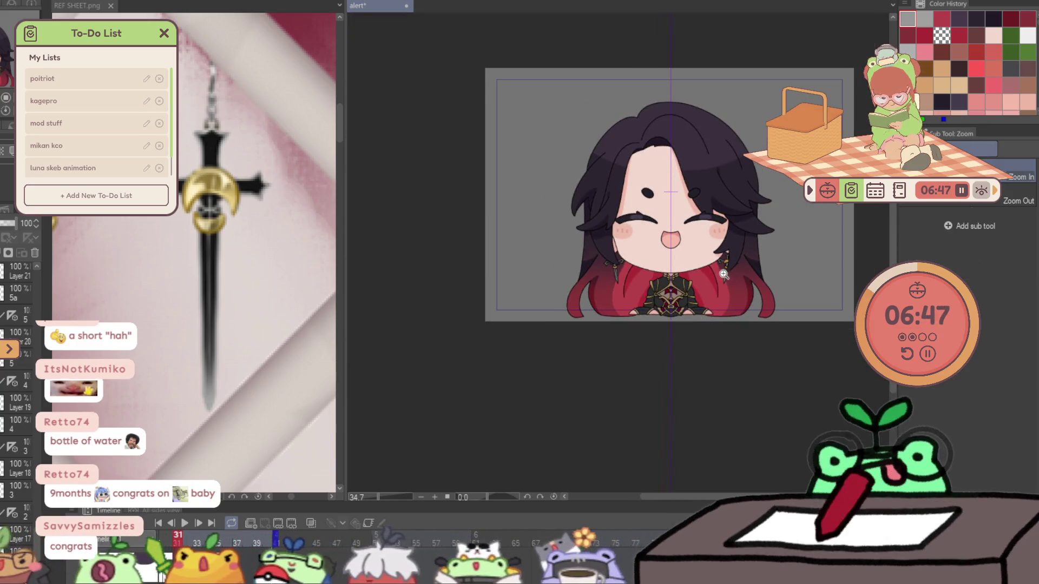
scroll(722, 274, up, 5)
key(b)
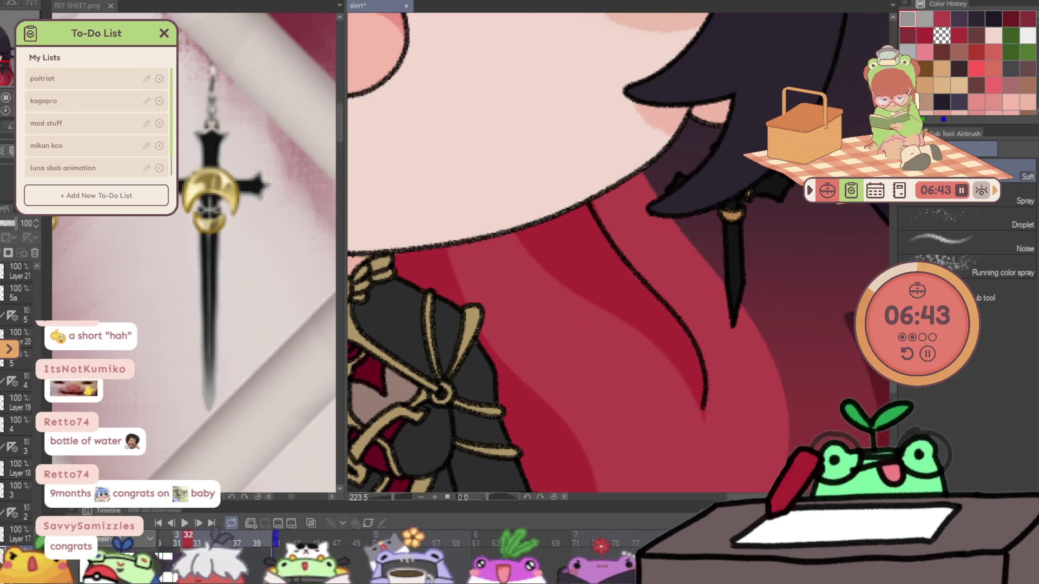
key(Left)
key(Right)
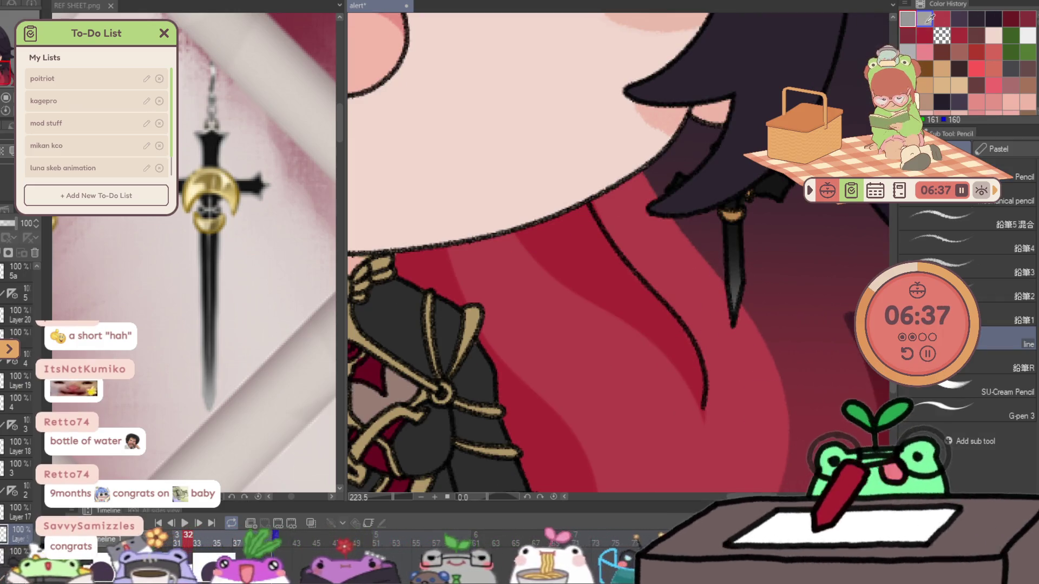
- Highlight the dagger grip, the crossguard's right arm and the blade's left edge
ctrl+click(708, 176)
ctrl+click(779, 203)
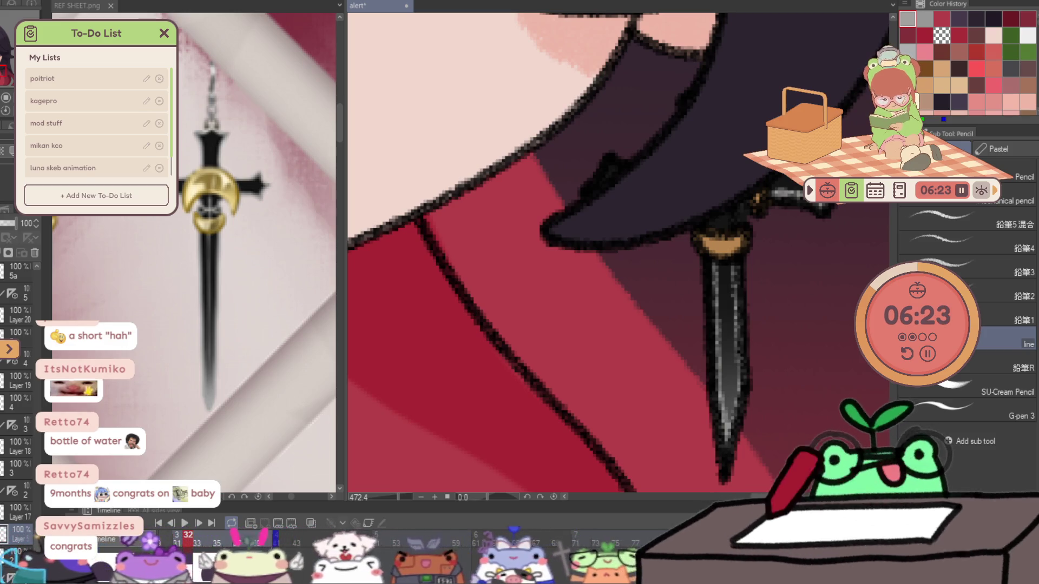
scroll(687, 303, down, 3)
scroll(602, 251, up, 3)
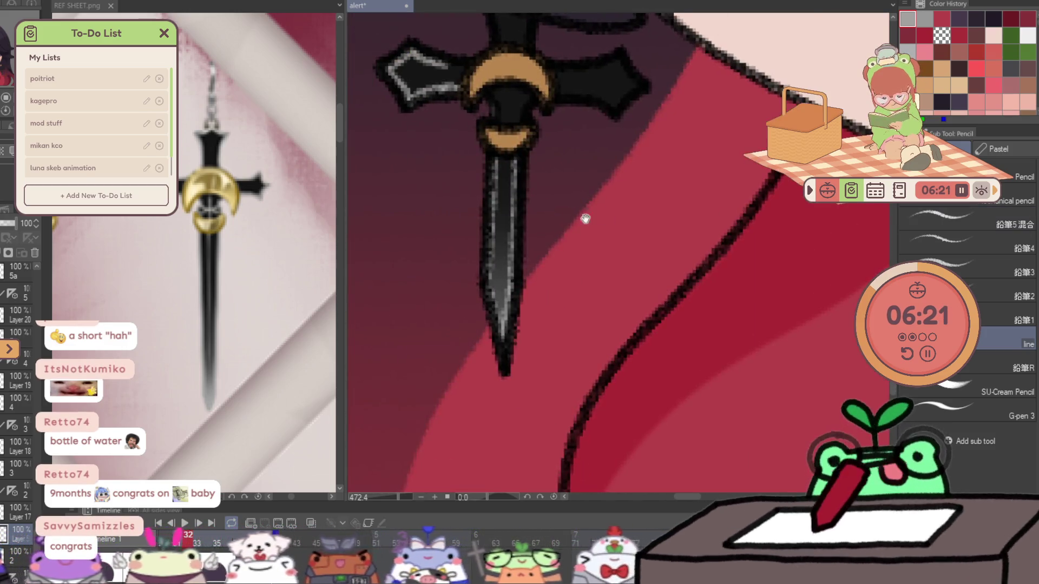
drag(561, 242, 565, 257)
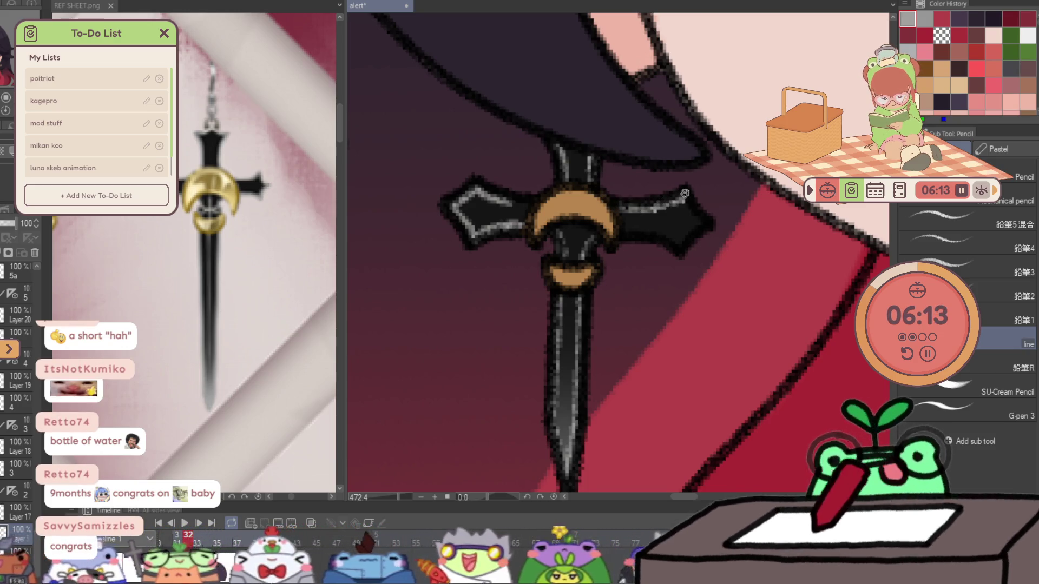
drag(622, 232, 690, 234)
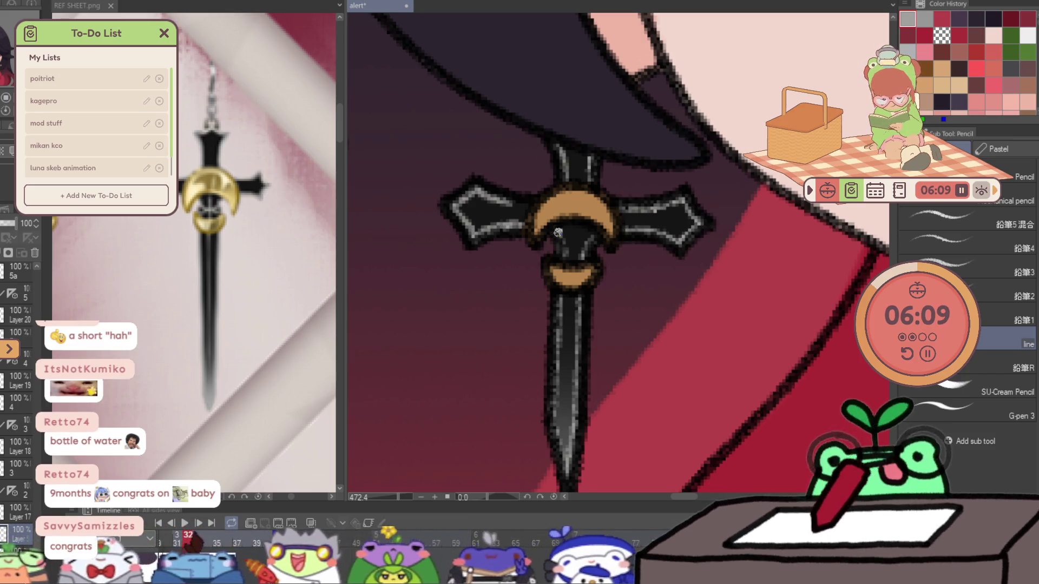
drag(557, 300, 554, 448)
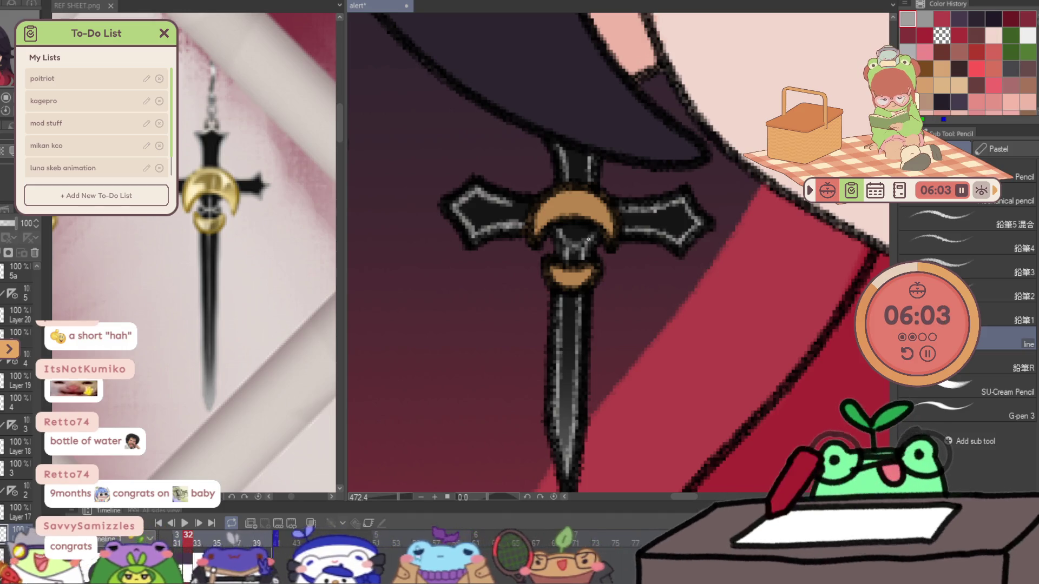
drag(566, 295, 568, 427)
key(ctrl+z)
- Zoom out to the whole chibi and play back the animation to check the frames
key(ctrl+space)
key(ctrl+0)
scroll(730, 350, up, 2)
key(Right)
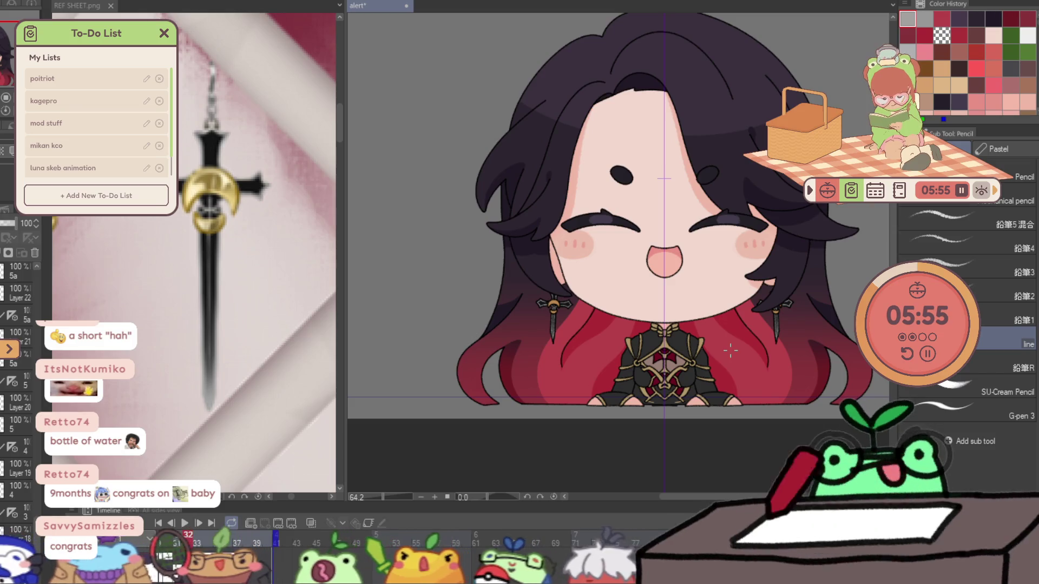
key(space)
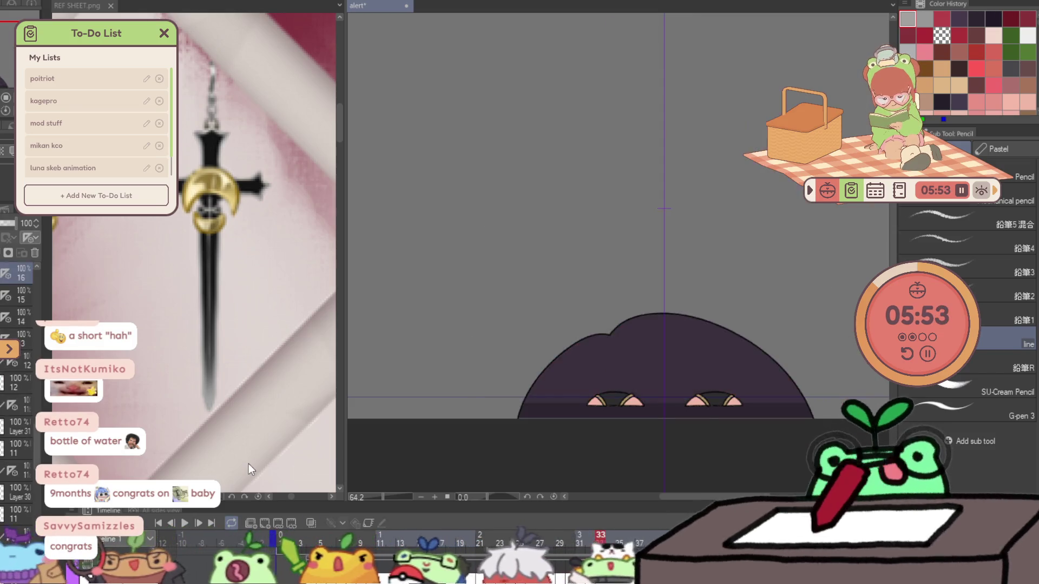
- Zoom in toward the earring on frame 6 and move the layer below Layer 18
key(ctrl+space)
drag(804, 362, 866, 360)
drag(772, 420, 674, 431)
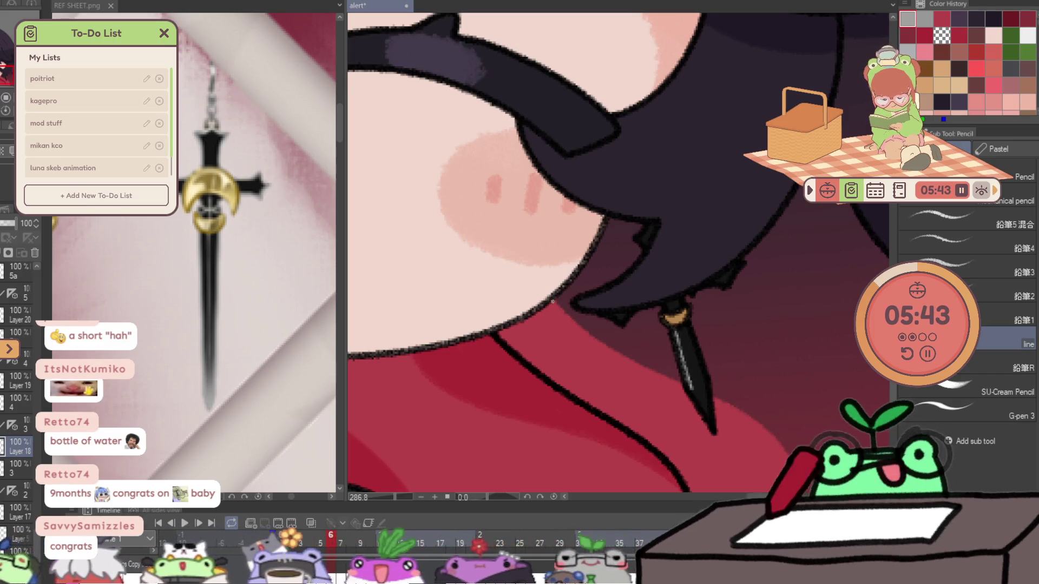
key(b)
drag(753, 452, 662, 339)
key(Right)
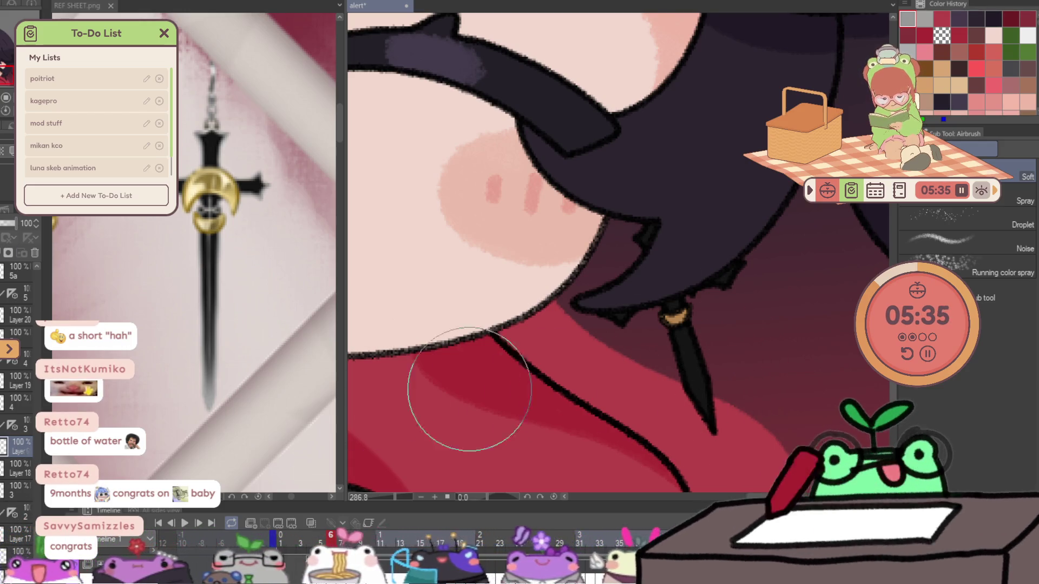
drag(31, 469, 31, 471)
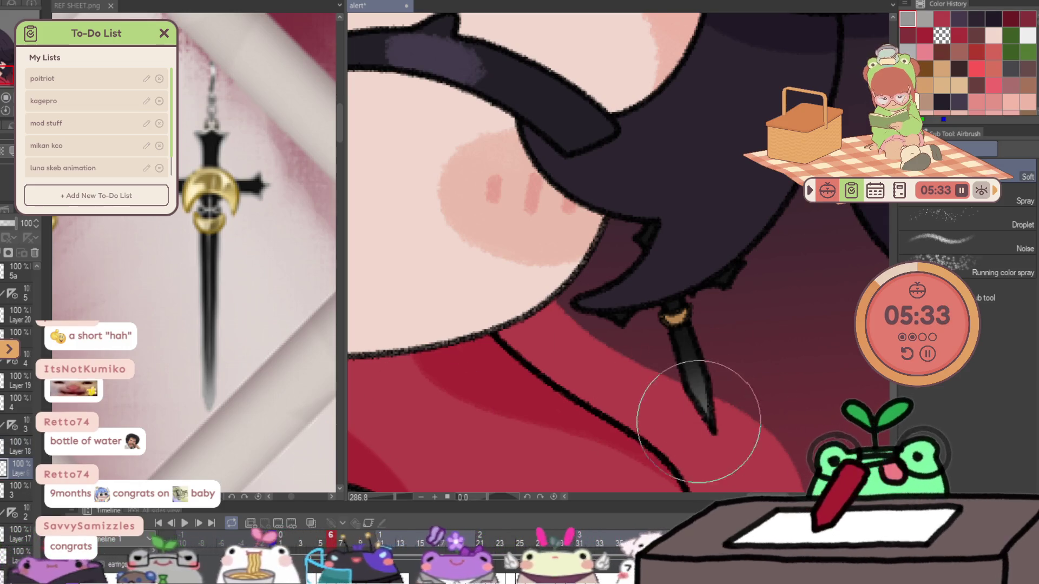
key(p)
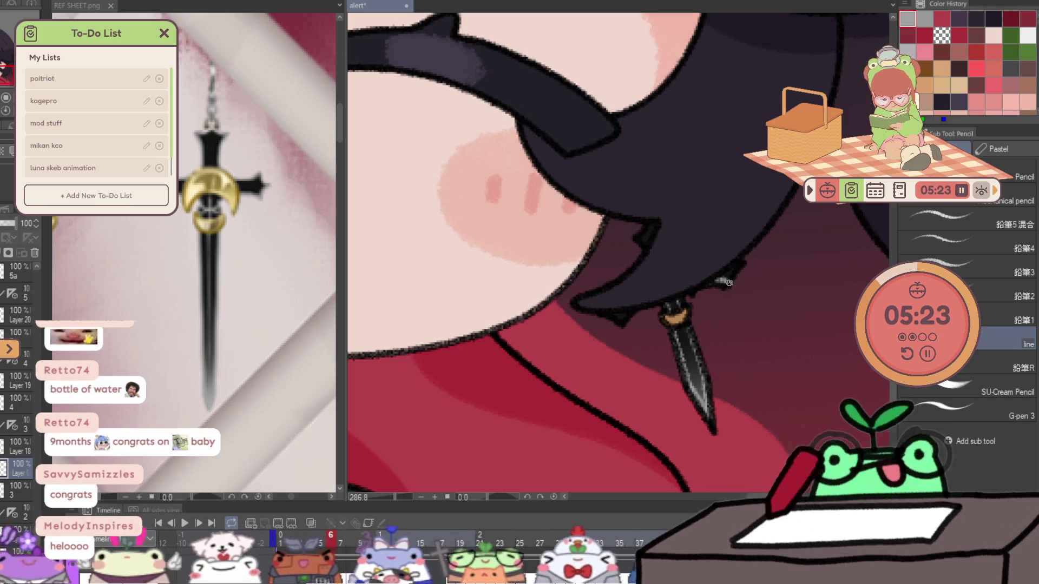
- Rotate the view and draw light highlights on the crossguard edges, upper guard arm and blade
mouse_move(722, 287)
mouse_down()
mouse_move(510, 241)
mouse_move(538, 194)
mouse_move(771, 225)
mouse_move(642, 231)
mouse_up()
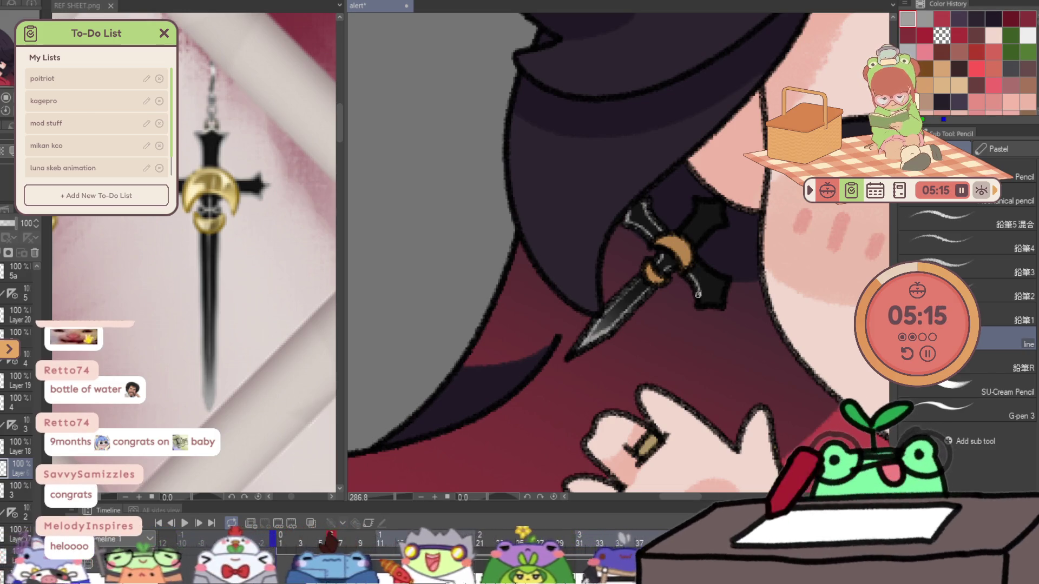
mouse_move(701, 304)
mouse_down()
mouse_move(723, 306)
mouse_move(715, 277)
mouse_up()
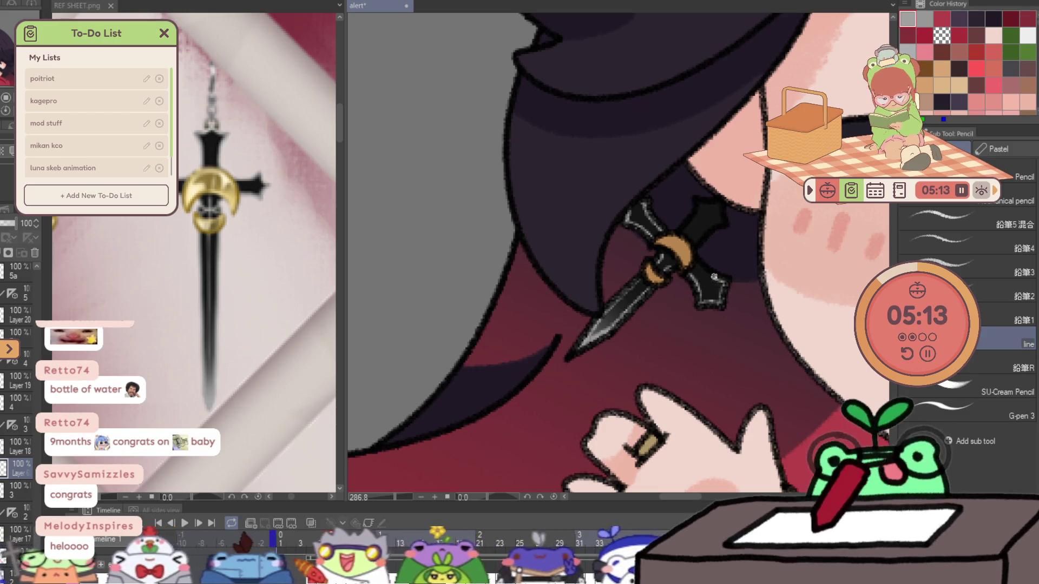
mouse_move(693, 218)
mouse_down()
mouse_move(697, 208)
mouse_move(718, 229)
mouse_up()
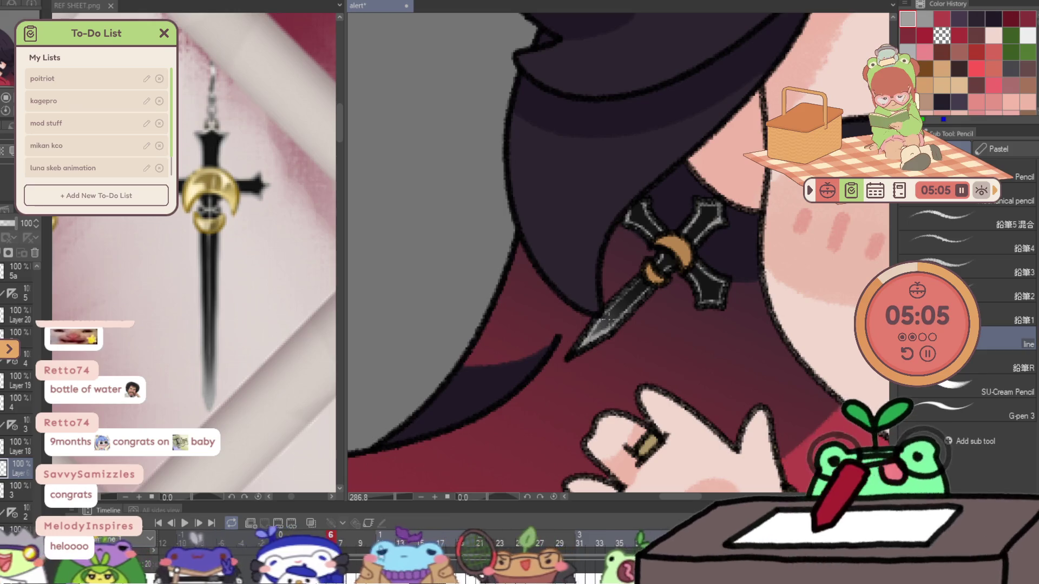
drag(609, 318, 672, 254)
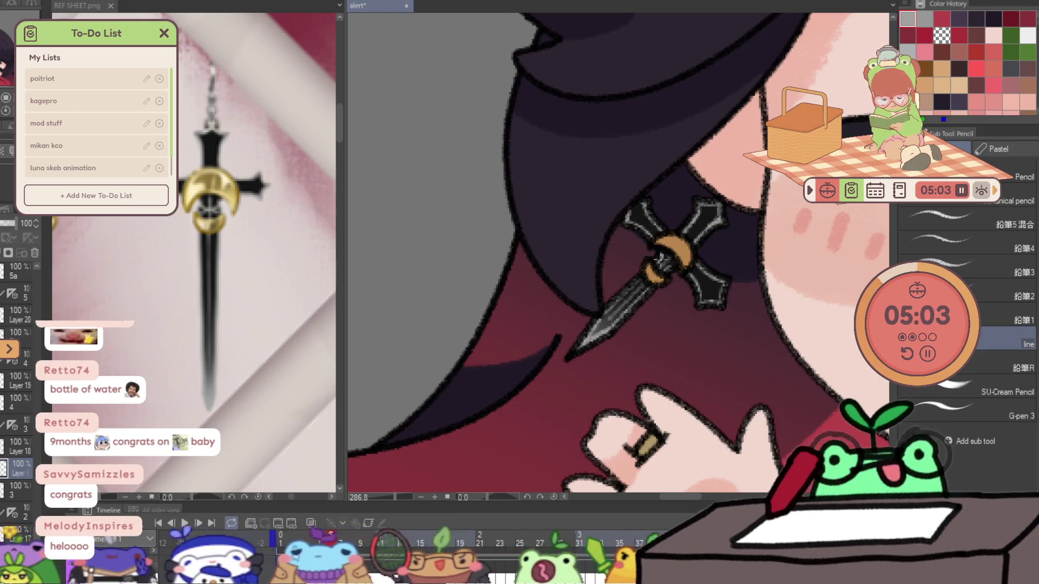
key(ctrl+0)
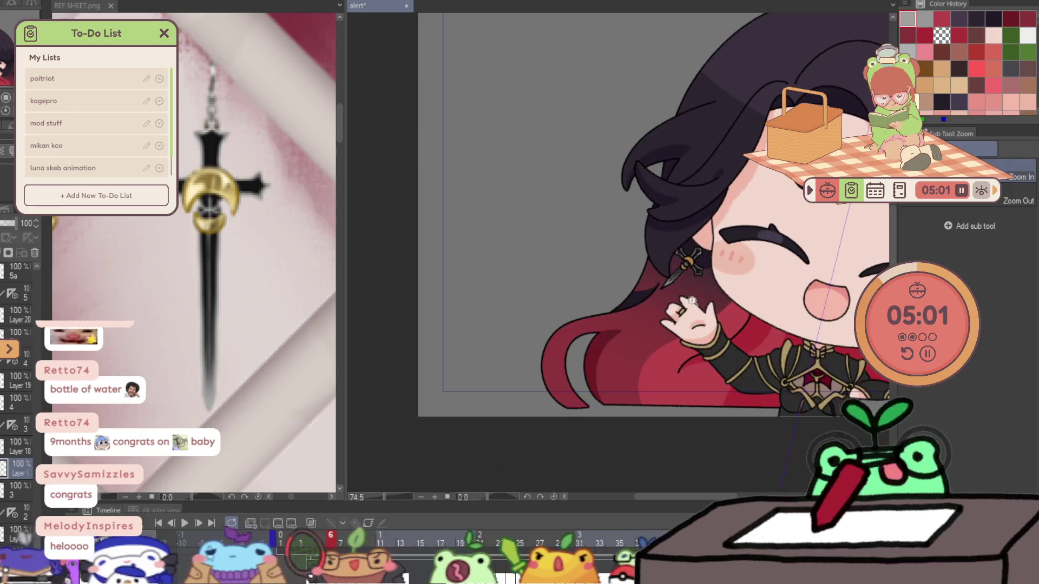
- Advance to frame 7, reorder the layer, and pencil grey highlights on the earring and sword blade
key(Right)
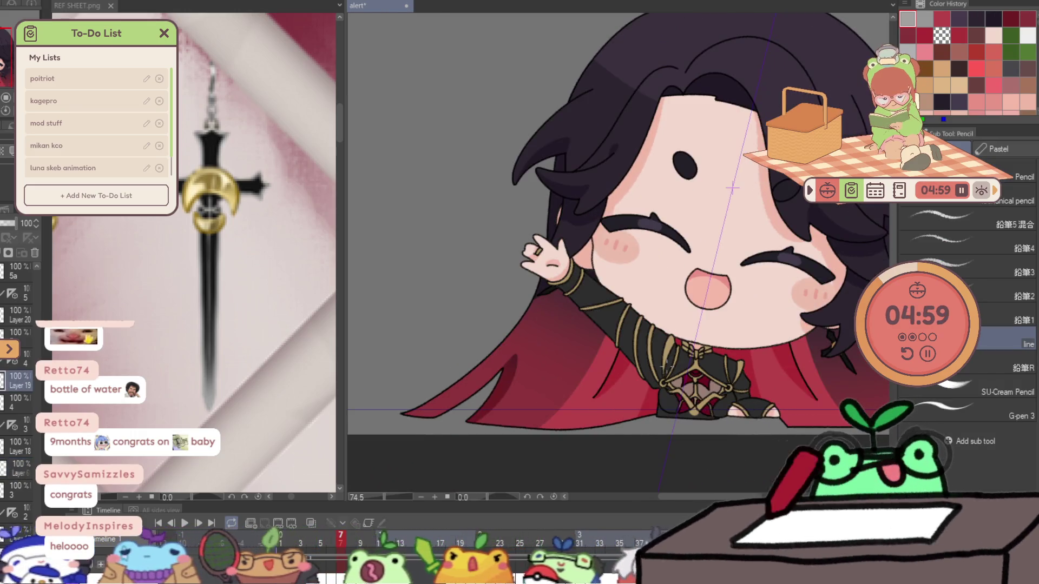
scroll(746, 243, up, 5)
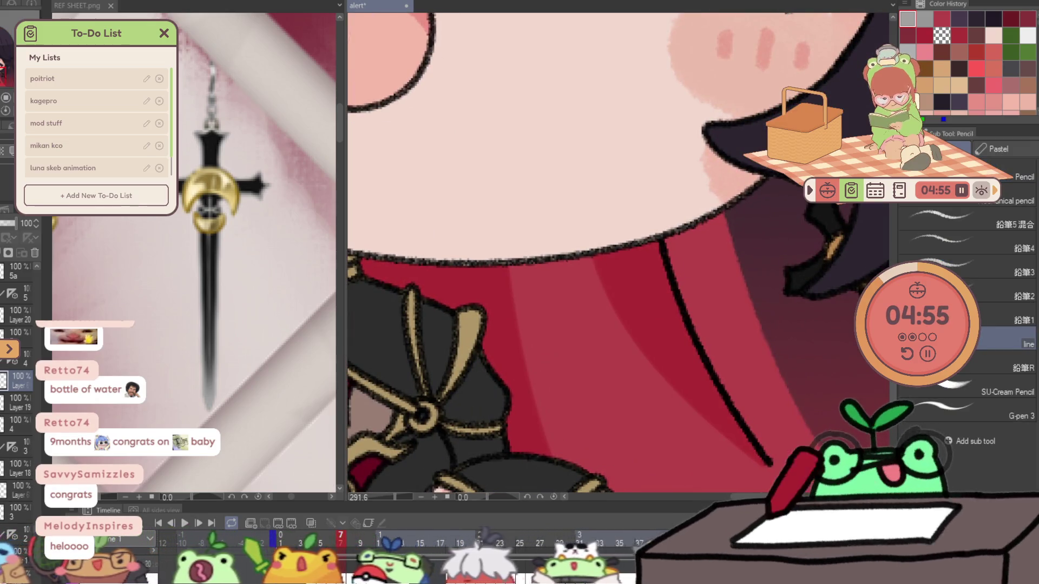
drag(10, 406, 10, 408)
drag(691, 262, 501, 285)
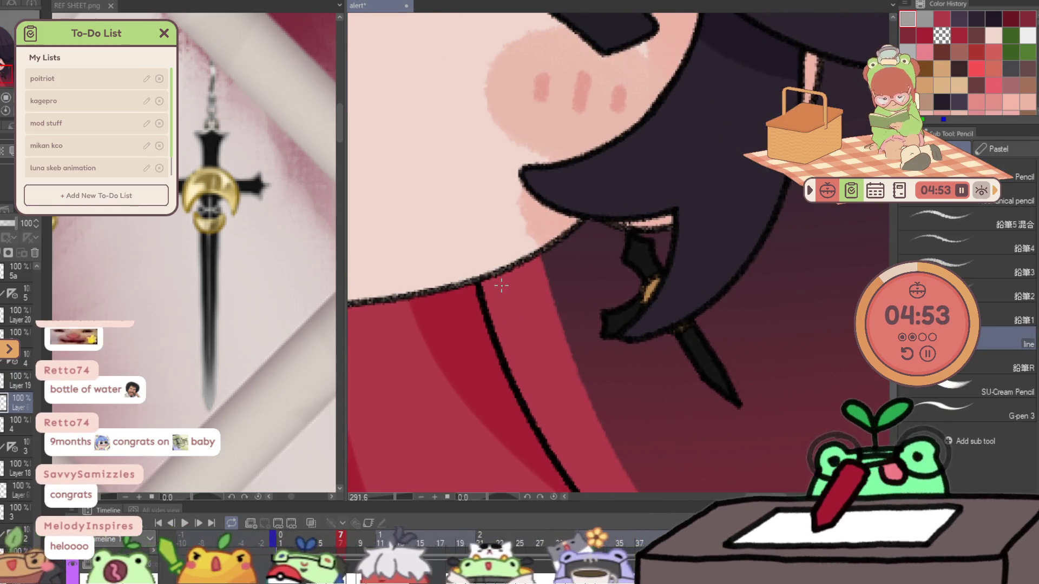
key(b)
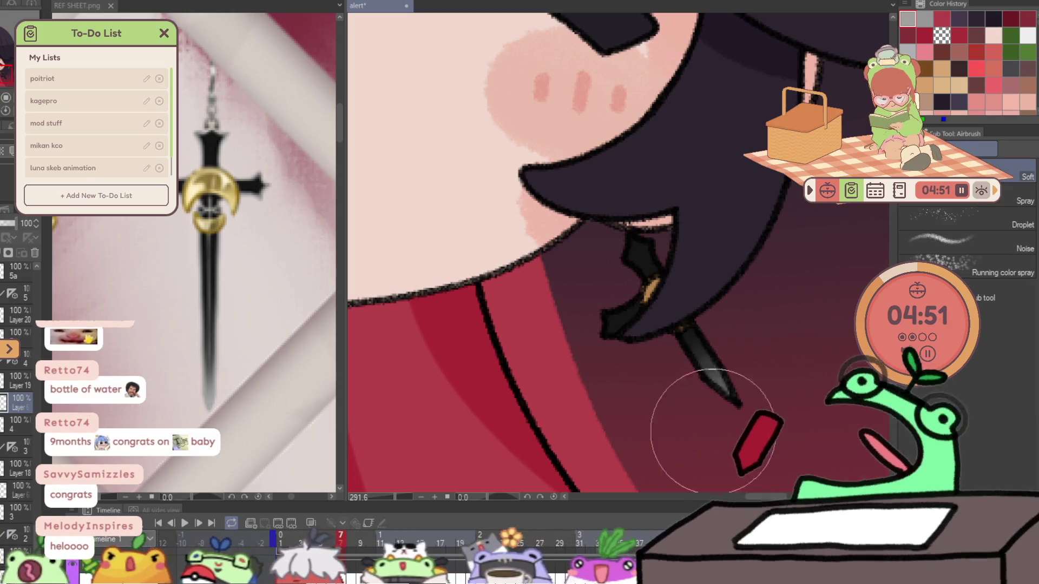
key(p)
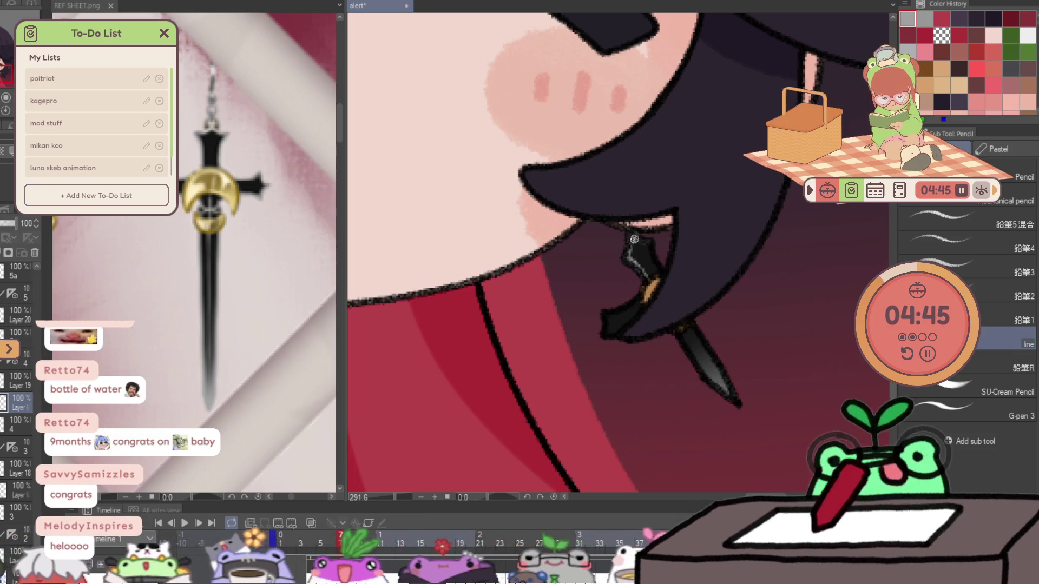
mouse_move(605, 316)
mouse_down()
mouse_move(625, 314)
mouse_move(605, 329)
mouse_up()
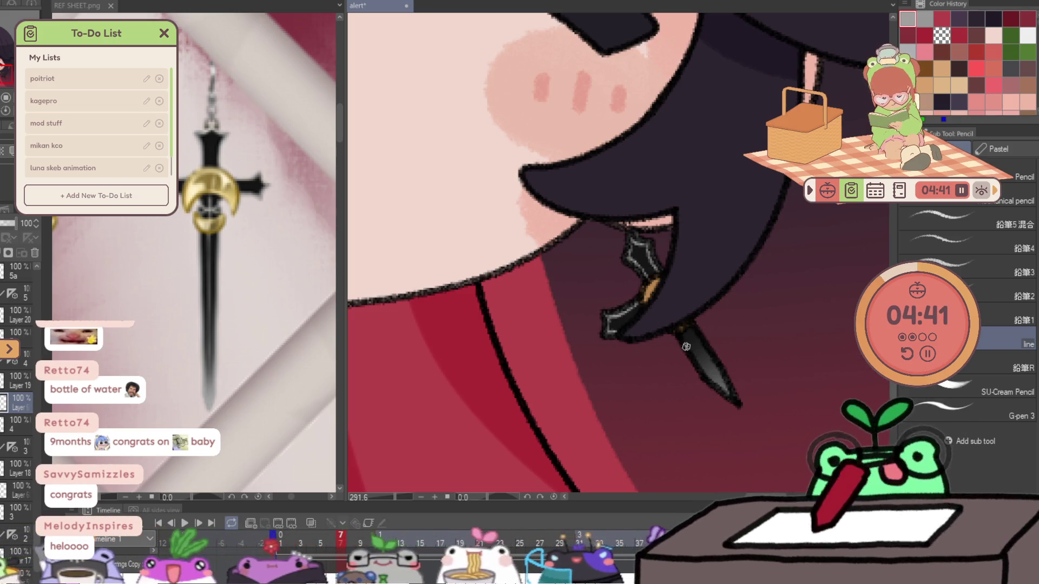
drag(688, 353, 719, 386)
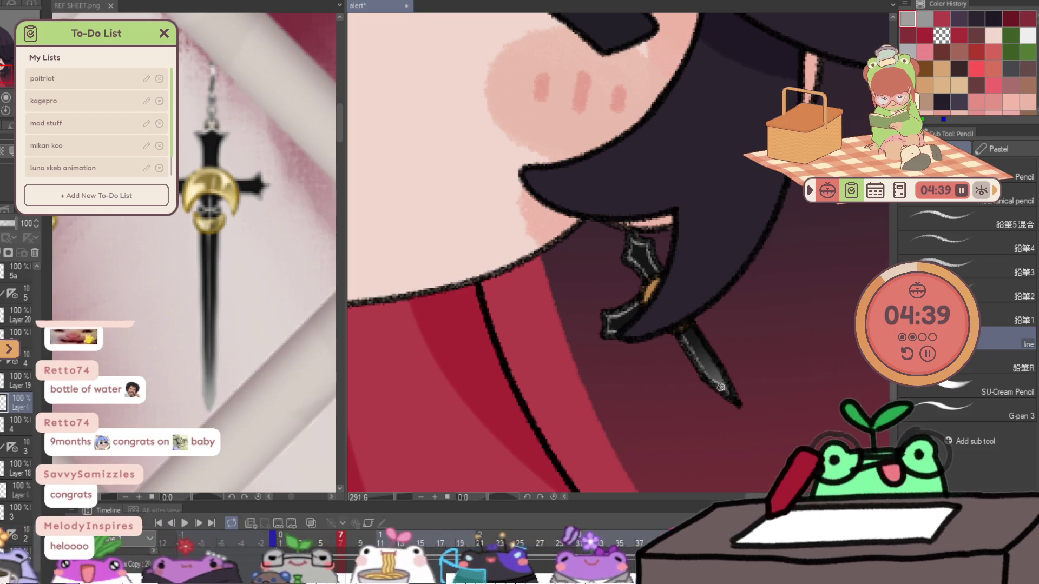
drag(695, 332, 712, 356)
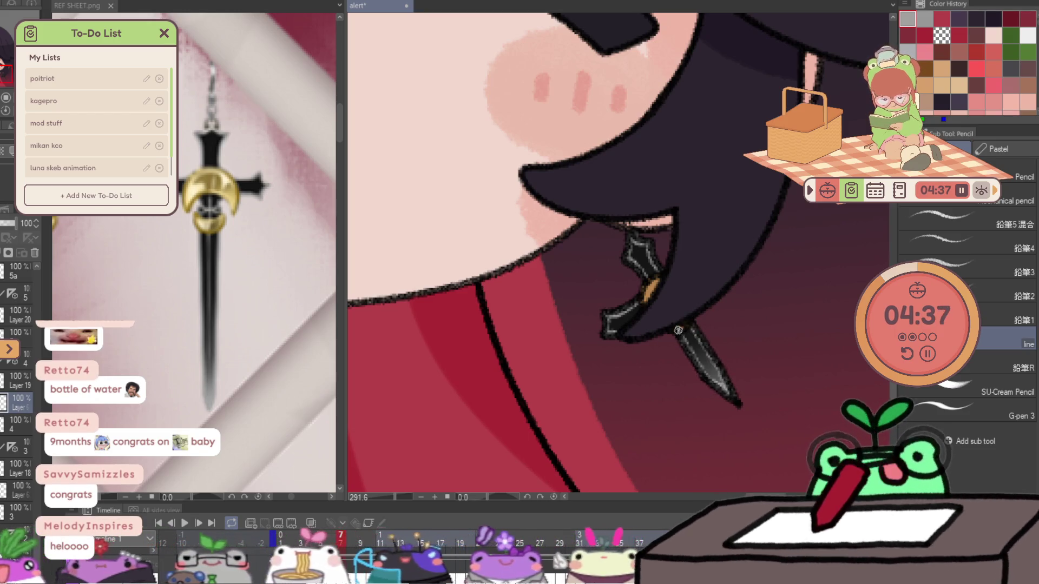
mouse_move(595, 324)
mouse_down()
mouse_move(443, 259)
mouse_move(702, 239)
mouse_move(668, 261)
mouse_move(538, 234)
mouse_move(536, 179)
mouse_up()
mouse_move(875, 373)
mouse_down()
mouse_move(660, 381)
mouse_move(556, 191)
mouse_up()
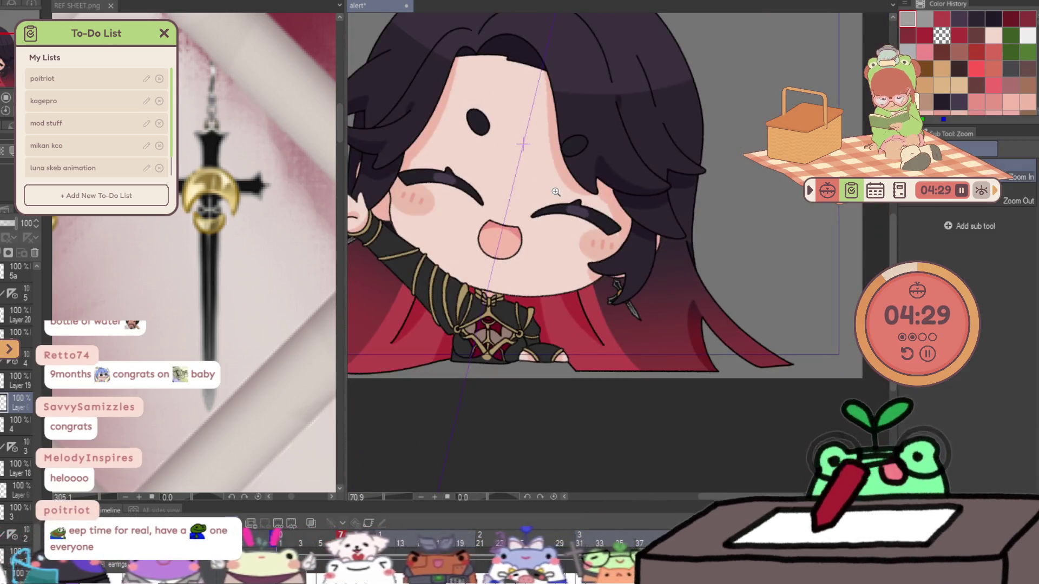
- Move to frame 8, zoom in on the dagger earring, and highlight its handle and blade to the tip
key(Right)
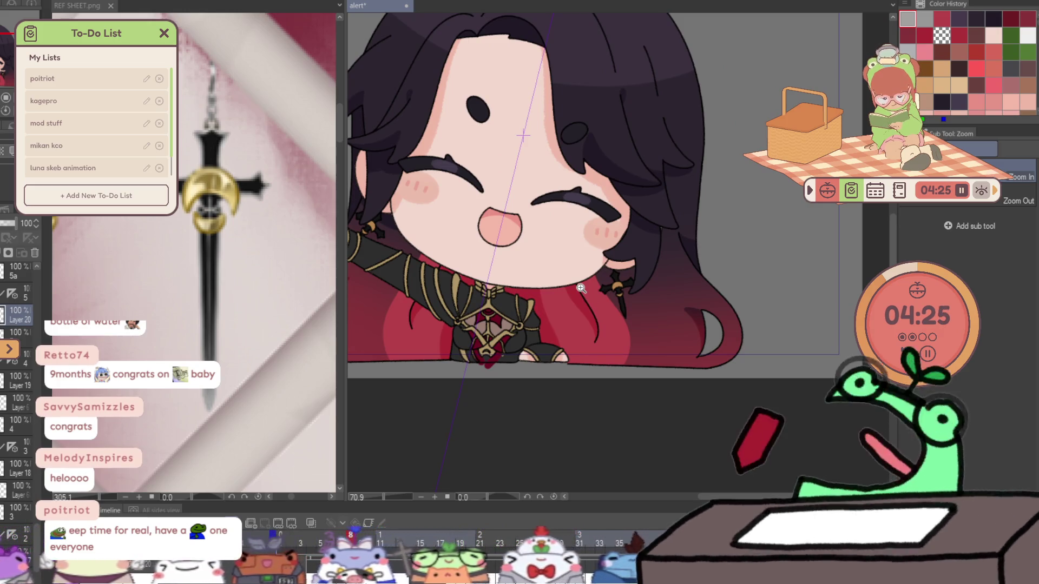
key(b)
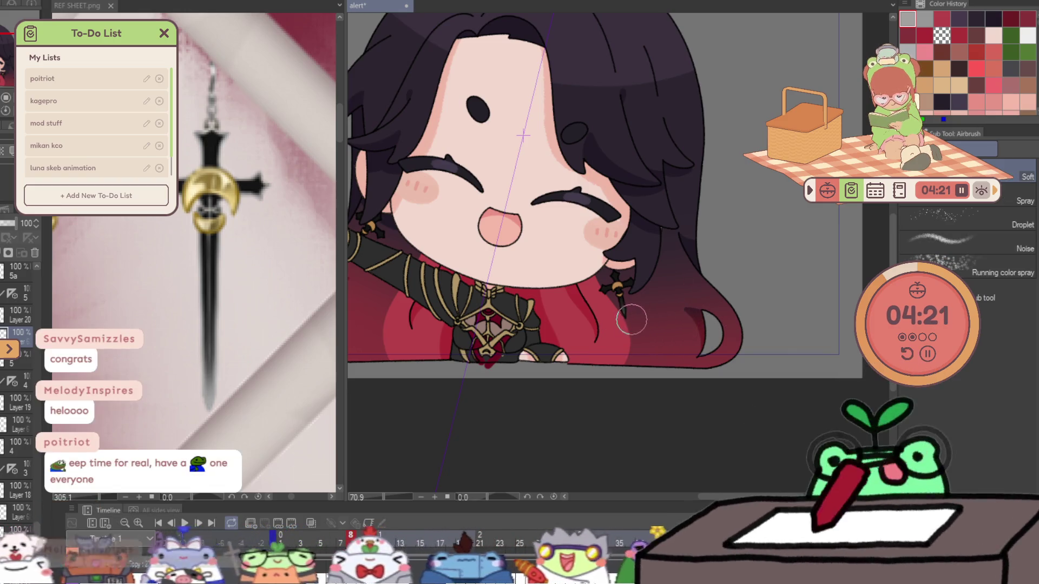
drag(595, 333, 656, 318)
key(p)
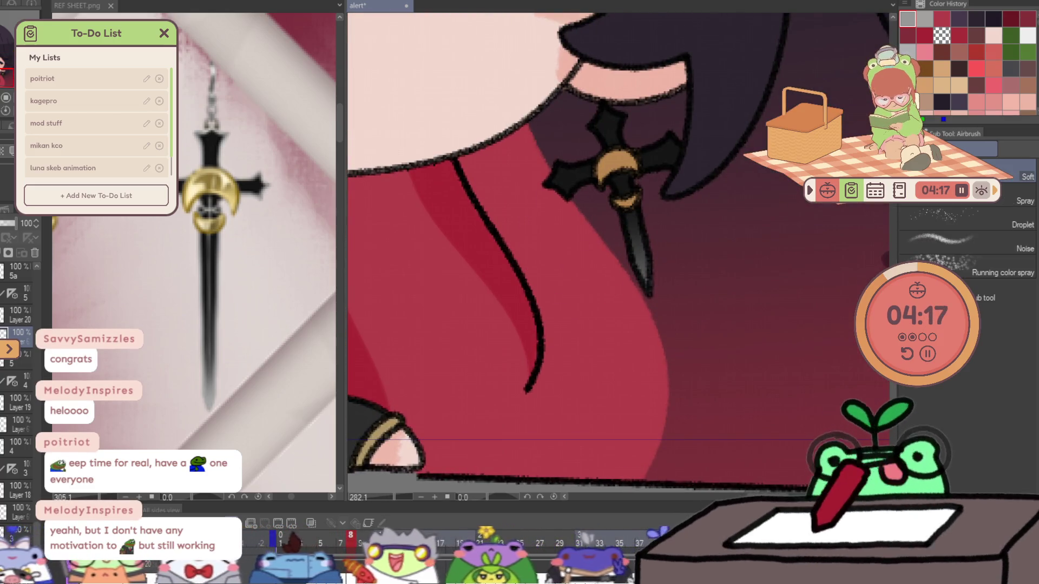
mouse_move(595, 215)
mouse_down()
mouse_move(628, 146)
mouse_move(646, 170)
mouse_move(680, 320)
mouse_up()
key(ctrl+z)
drag(646, 206, 660, 244)
mouse_move(646, 208)
mouse_down()
mouse_move(694, 344)
mouse_move(694, 285)
mouse_up()
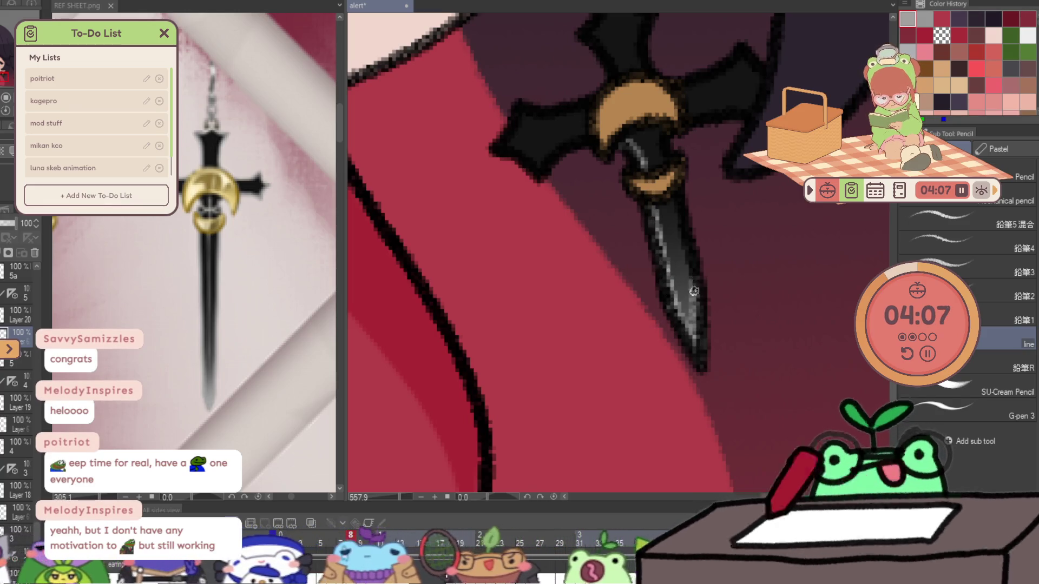
drag(673, 207, 692, 277)
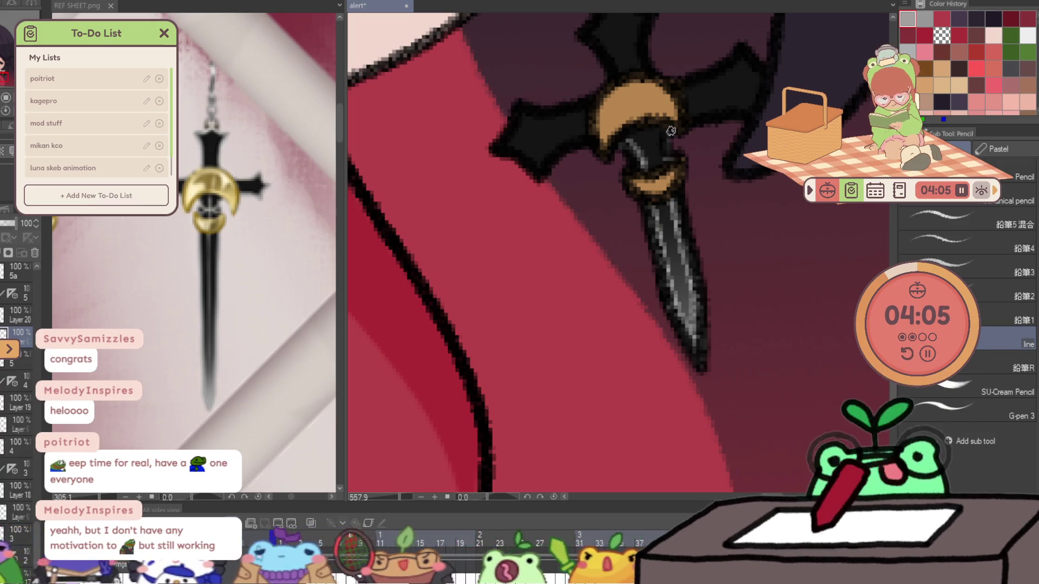
- Highlight the left, upper and right crossguard arms and add more streaks down the blade
drag(671, 158, 688, 267)
drag(552, 279, 610, 245)
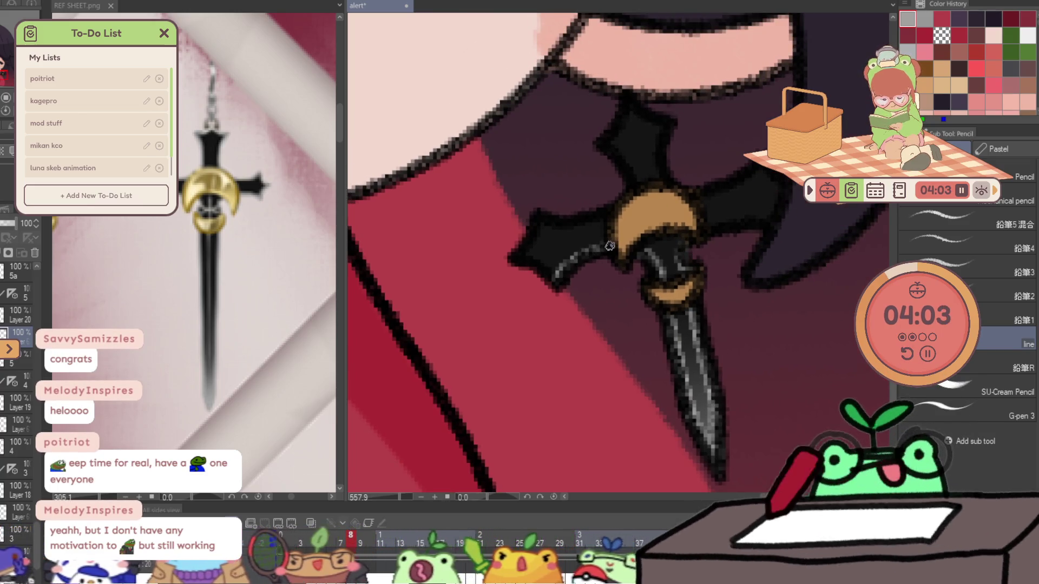
mouse_move(532, 259)
mouse_down()
mouse_move(557, 284)
mouse_move(546, 225)
mouse_move(607, 212)
mouse_up()
mouse_move(611, 143)
mouse_down()
mouse_move(623, 154)
mouse_move(626, 111)
mouse_move(660, 128)
mouse_move(655, 144)
mouse_up()
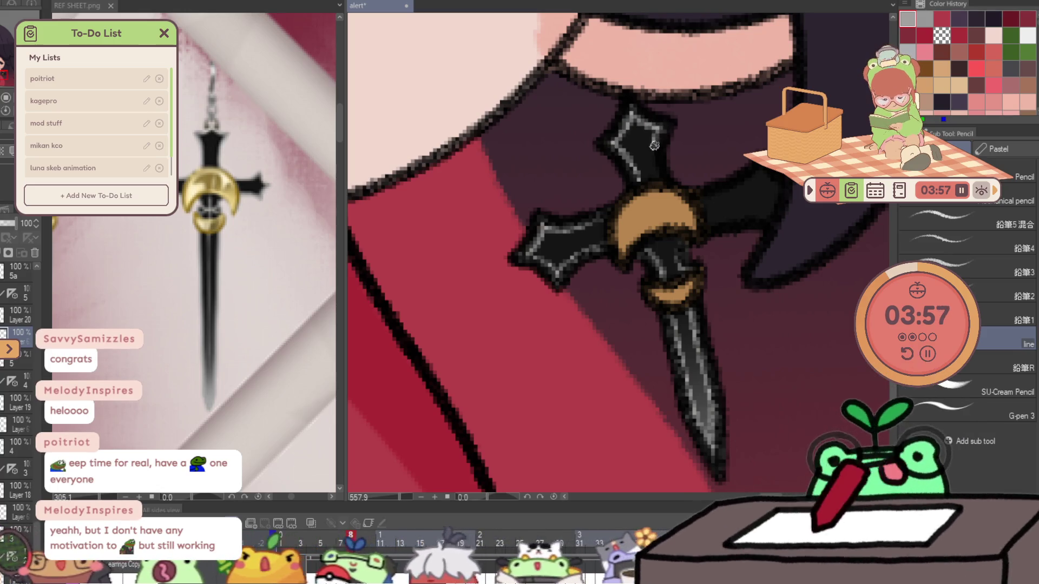
drag(693, 198, 757, 175)
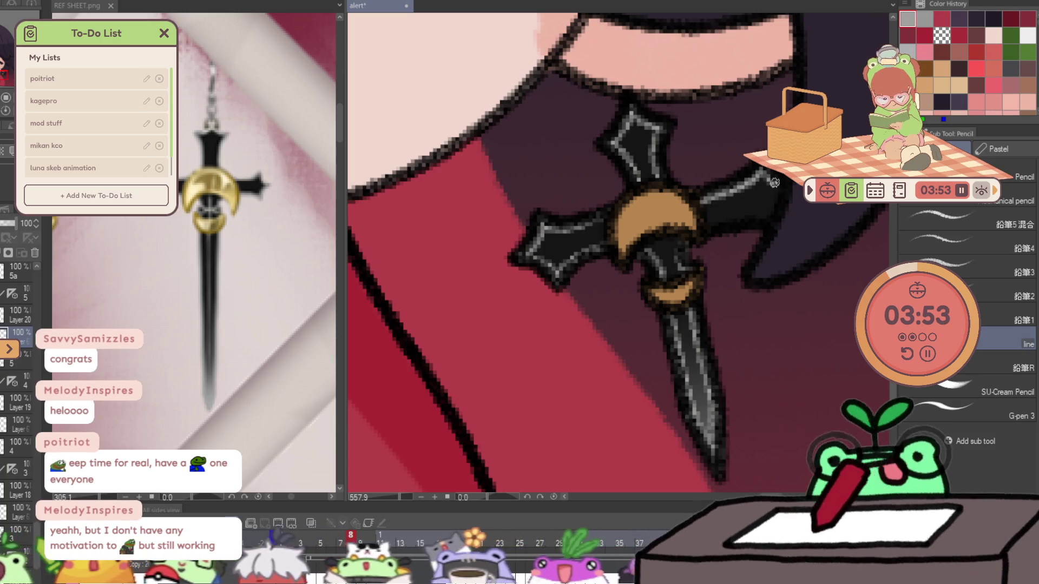
drag(729, 219, 773, 214)
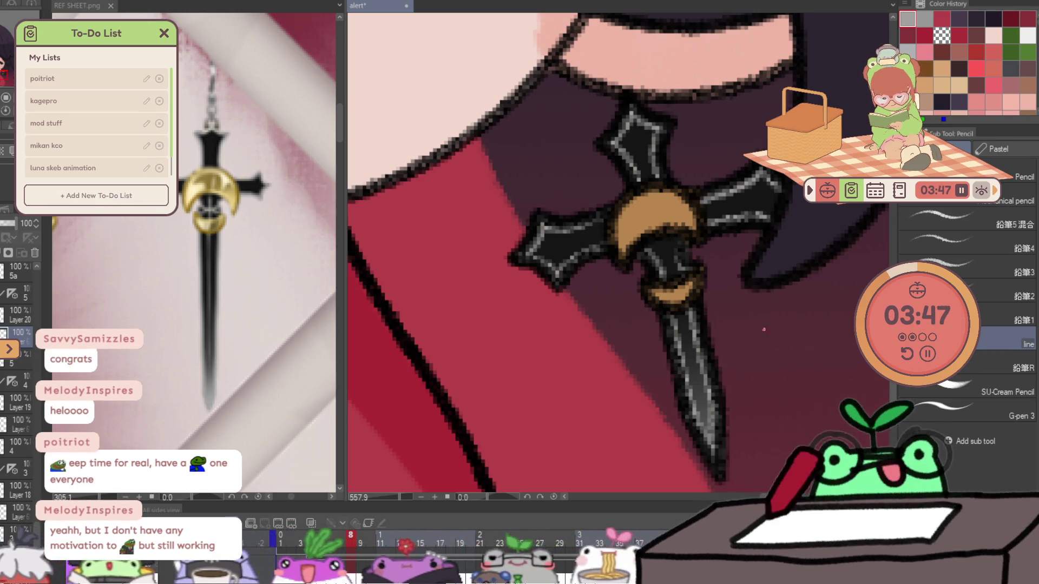
drag(663, 239, 686, 325)
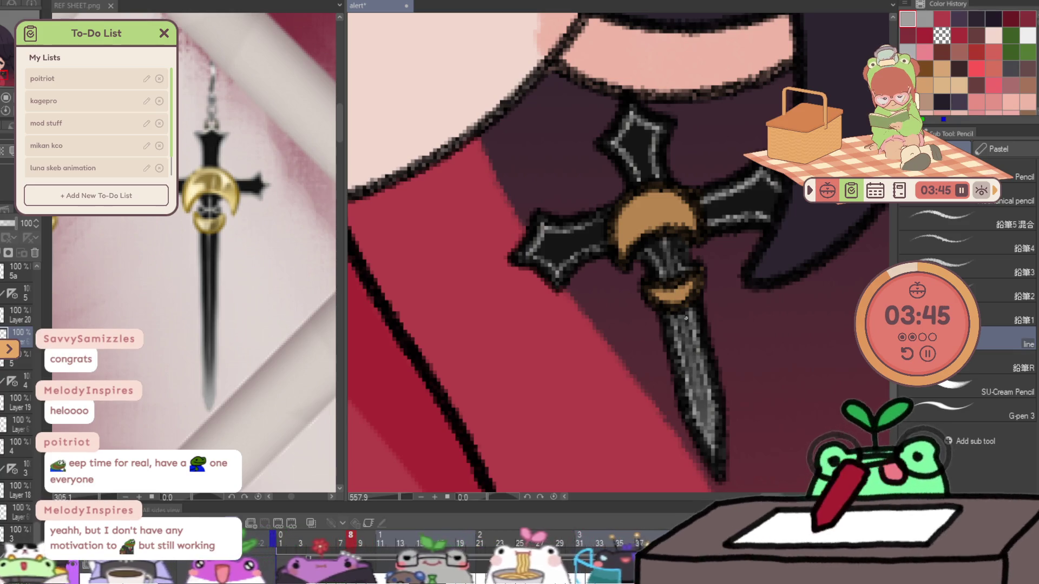
- Step to frame 9's earring layer and zoom in on the cross earring with the pencil ready
key(ctrl+0)
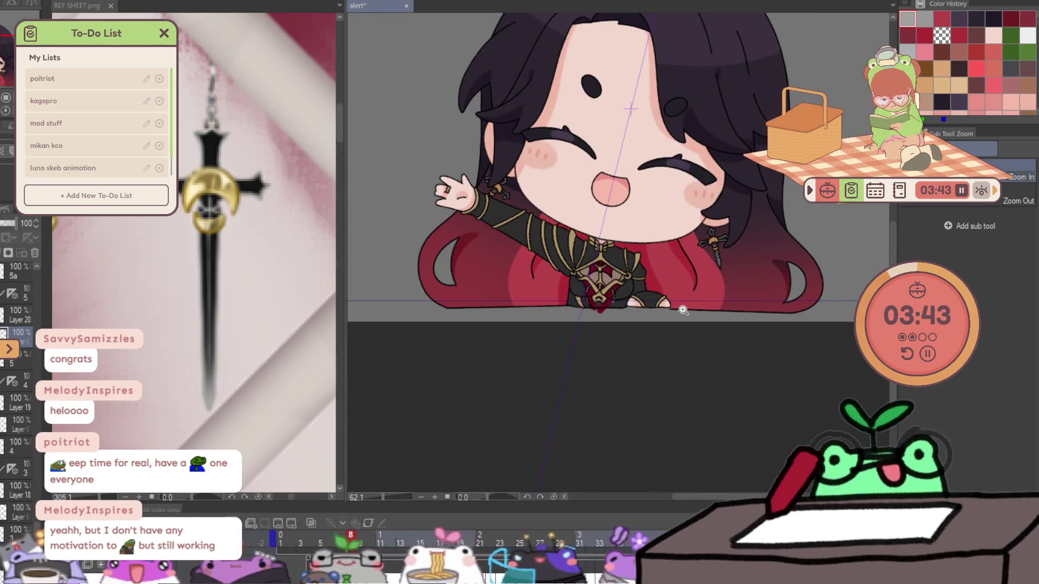
key(Right)
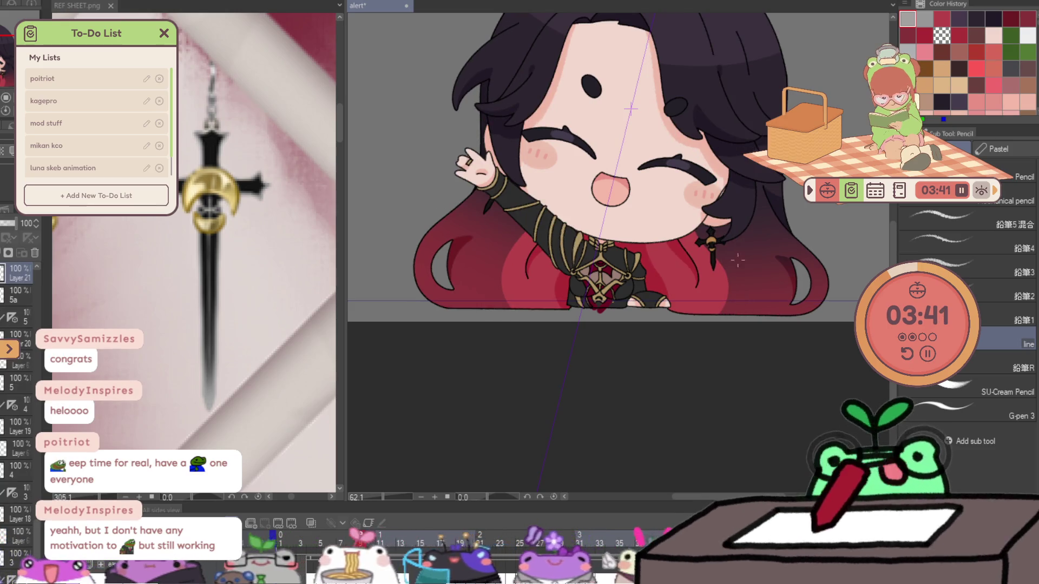
scroll(720, 251, up, 5)
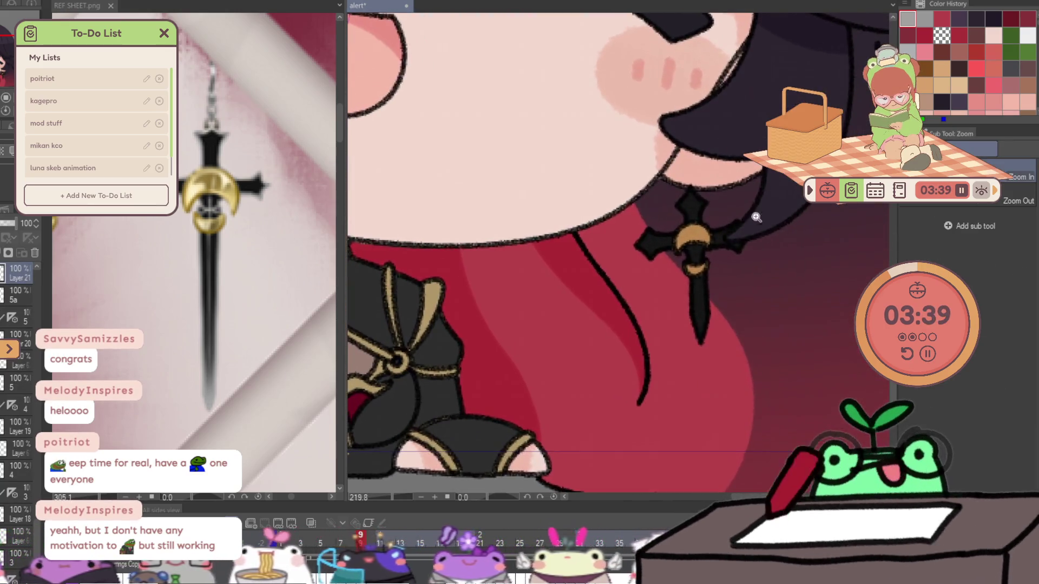
key(Right)
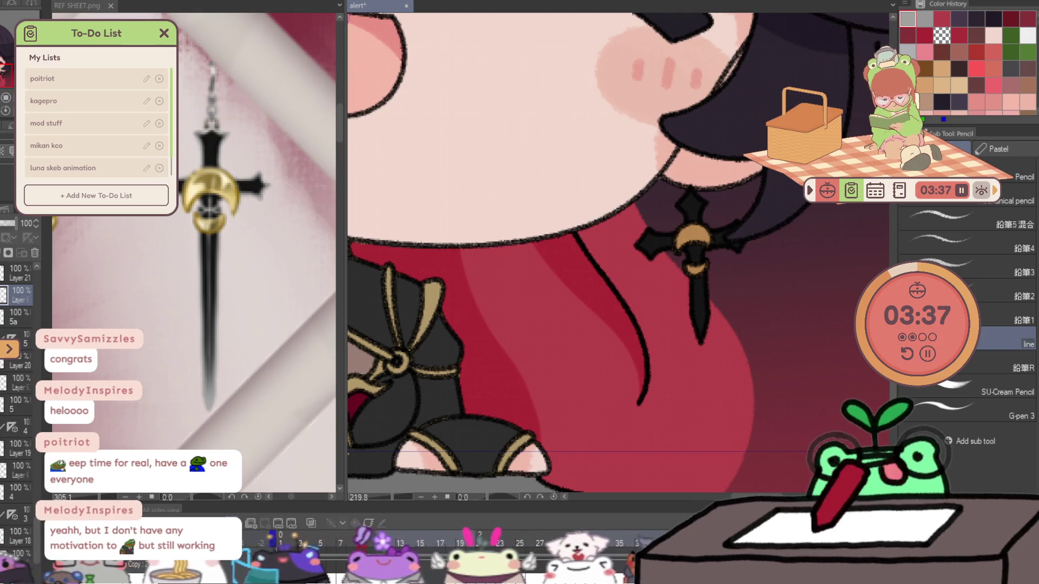
key(b)
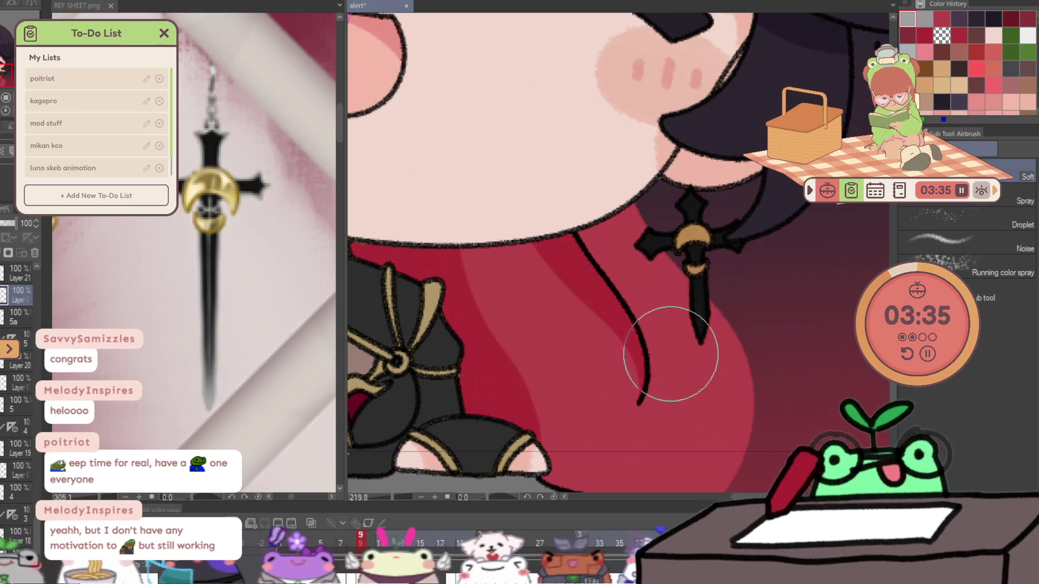
key(p)
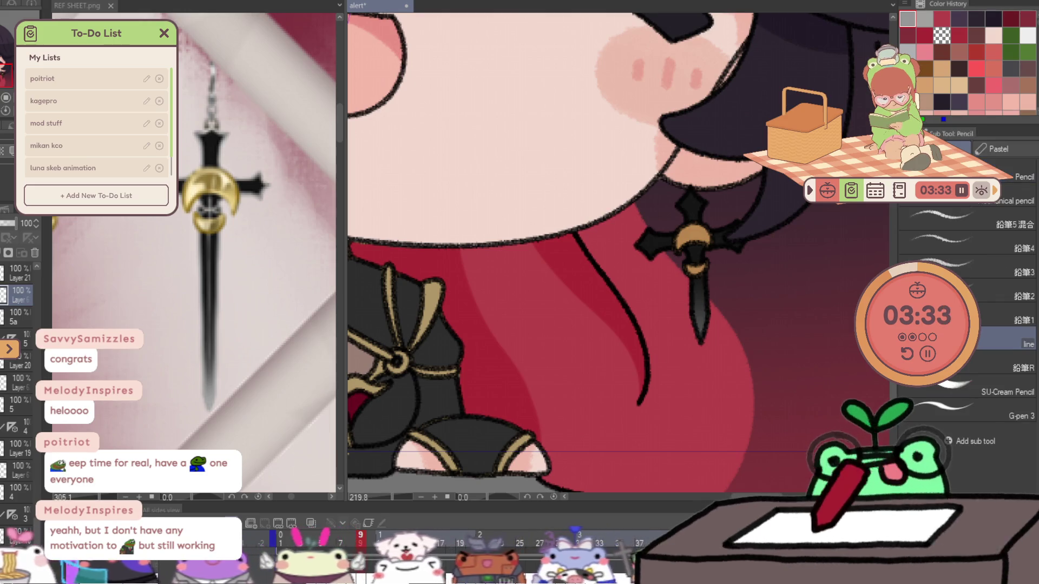
scroll(618, 253, up, 3)
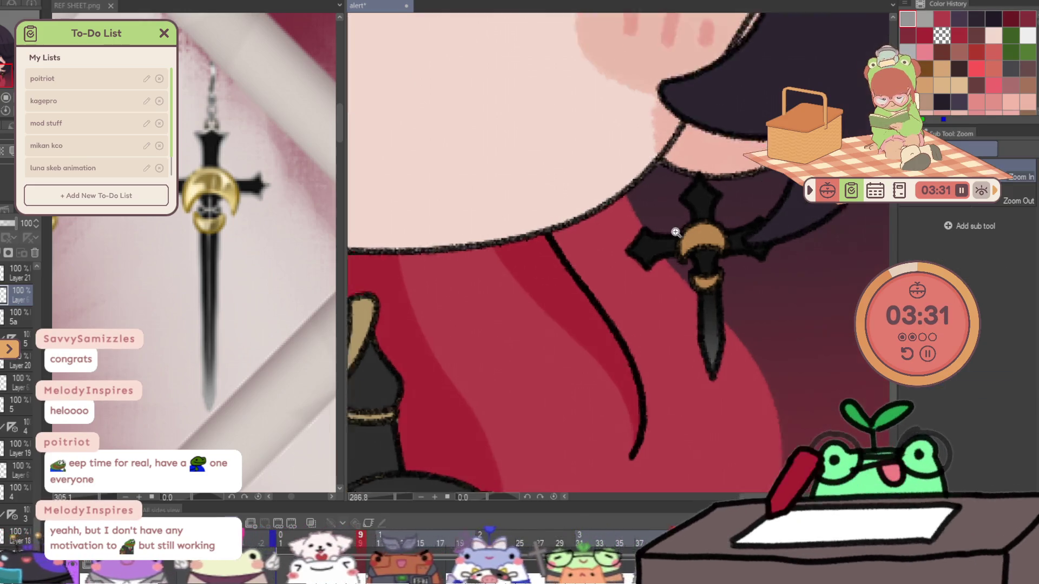
- Highlight the edges of the cross's left, upper and right arms in grey
drag(638, 285, 677, 267)
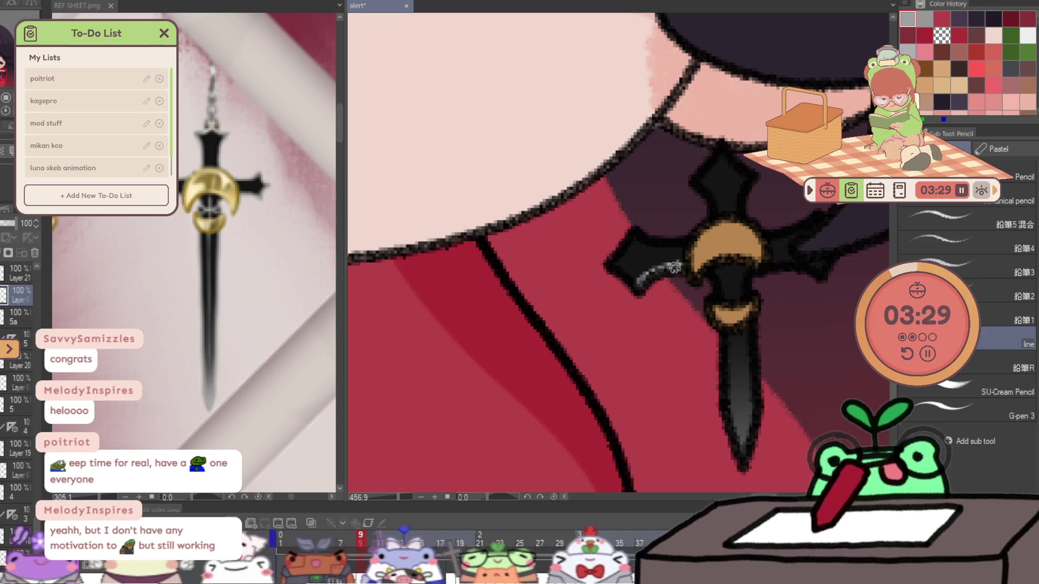
mouse_move(612, 265)
mouse_down()
mouse_move(635, 237)
mouse_move(681, 251)
mouse_up()
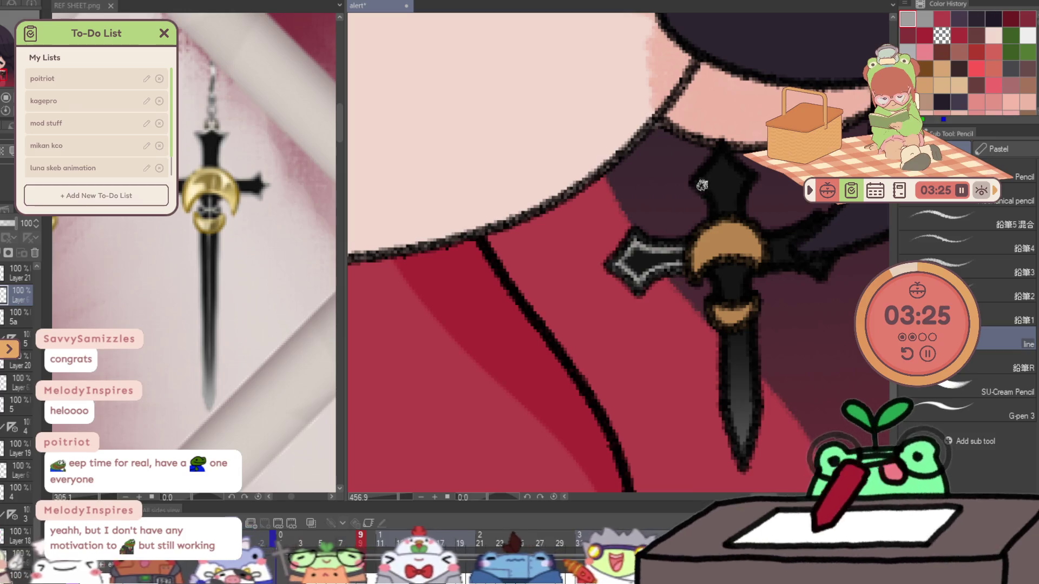
mouse_move(715, 196)
mouse_down()
mouse_move(692, 180)
mouse_move(713, 215)
mouse_move(707, 171)
mouse_move(749, 186)
mouse_move(742, 212)
mouse_move(814, 227)
mouse_up()
drag(768, 262, 802, 264)
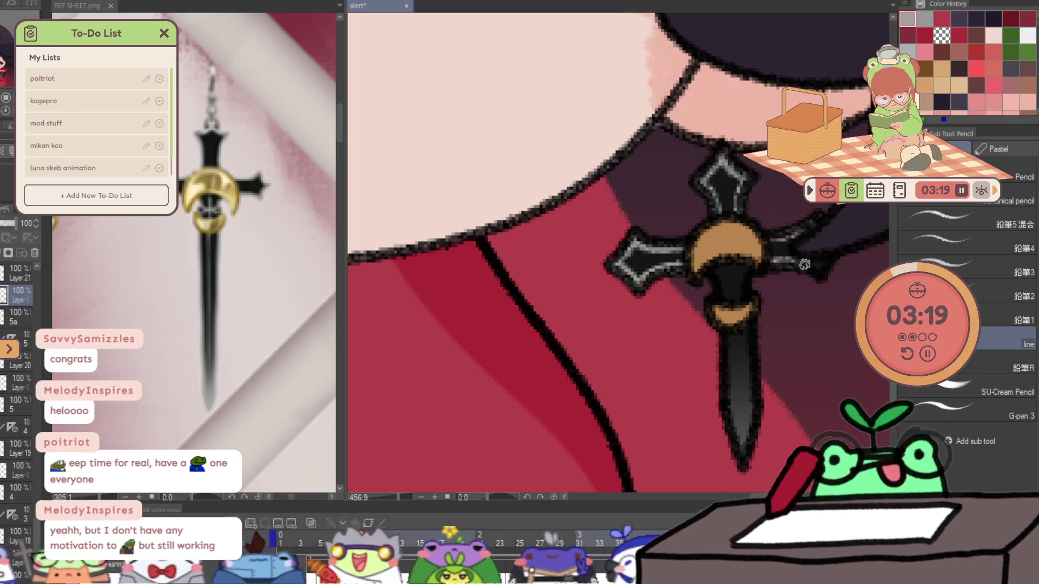
- Highlight both grip edges, the blade's edges and centre, and a small glint below the guard
mouse_move(716, 283)
mouse_down()
mouse_move(708, 267)
mouse_move(722, 298)
mouse_move(749, 308)
mouse_move(726, 398)
mouse_move(741, 452)
mouse_up()
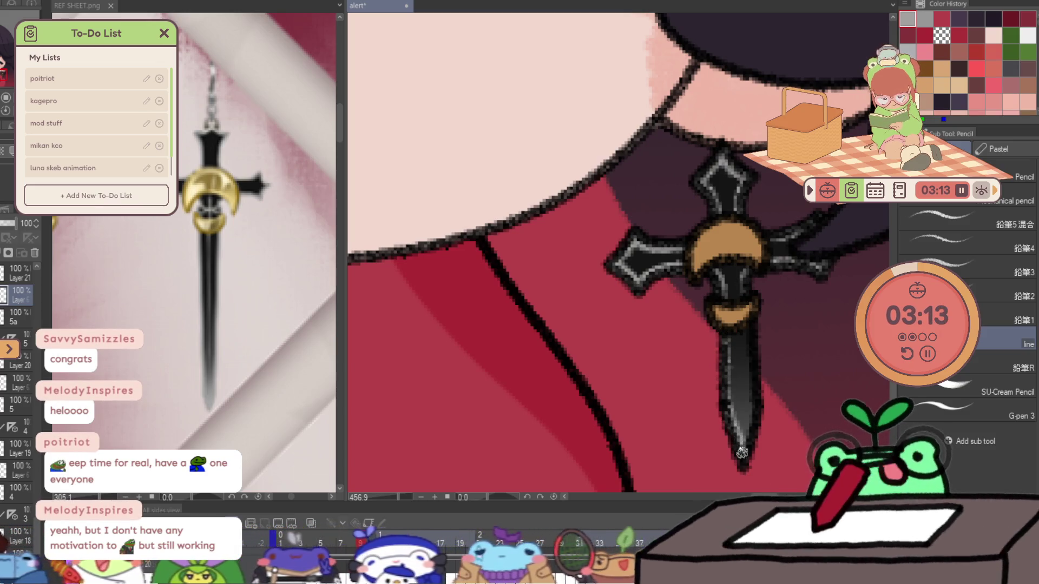
drag(725, 396, 722, 335)
drag(751, 311, 757, 422)
drag(753, 374, 747, 444)
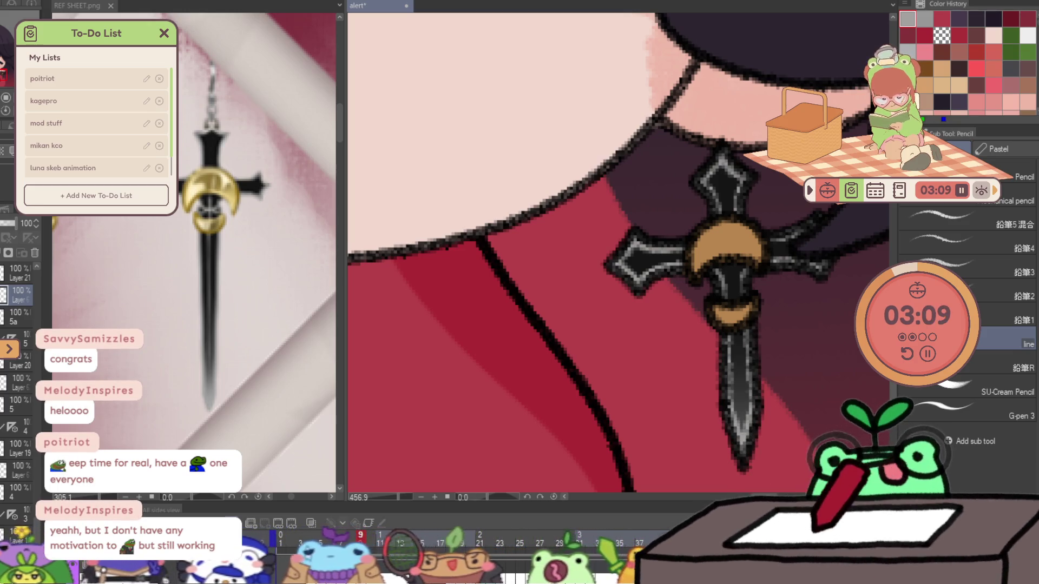
drag(731, 266, 742, 409)
drag(721, 292, 746, 290)
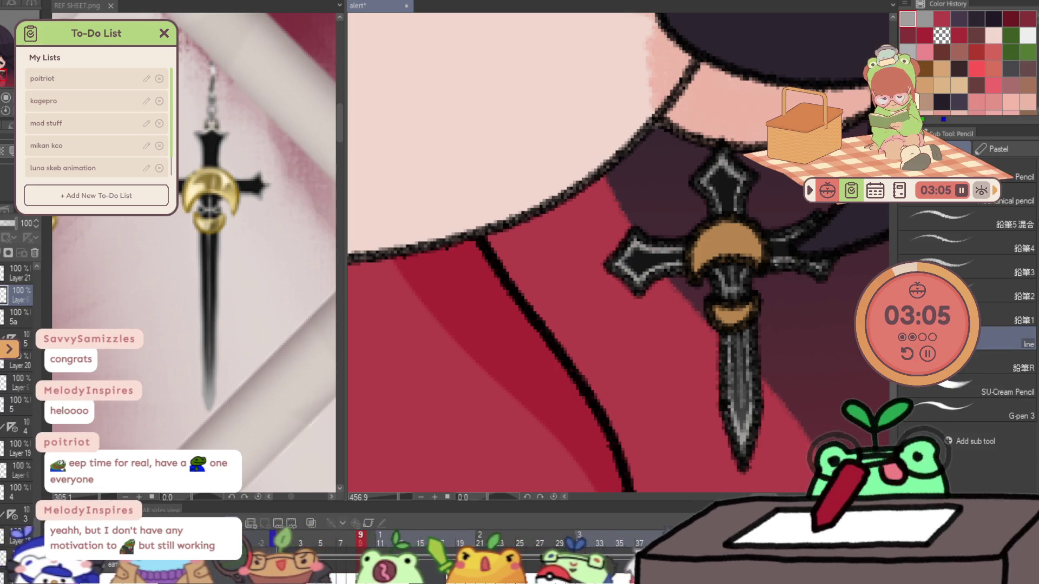
key(ctrl+Right)
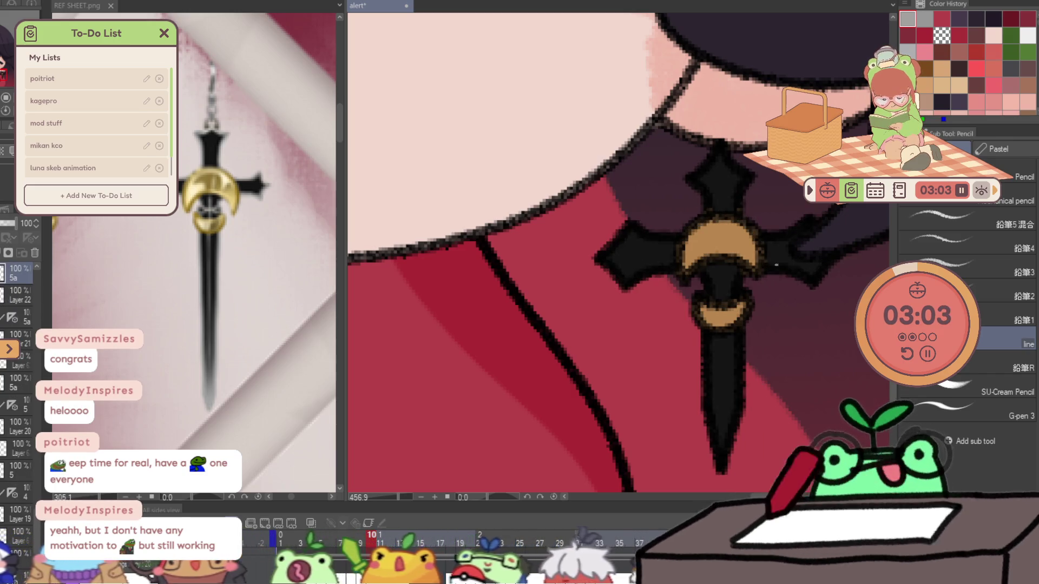
- Compare with frame 9, add a new layer on frame 10, and draw first highlights on the dagger blade
key(ctrl+Left)
key(ctrl+Right)
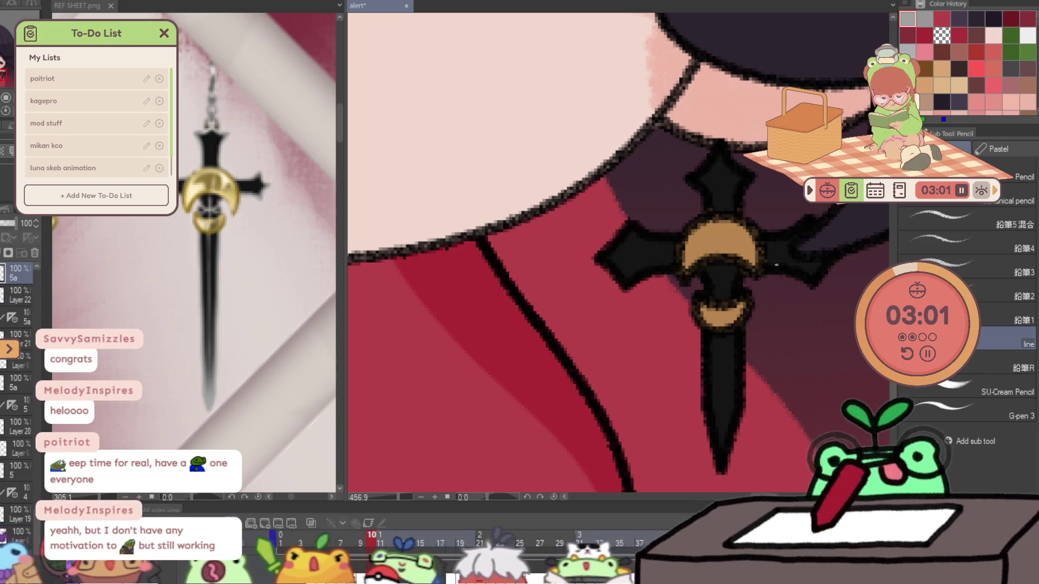
key(ctrl+shift+n)
key(b)
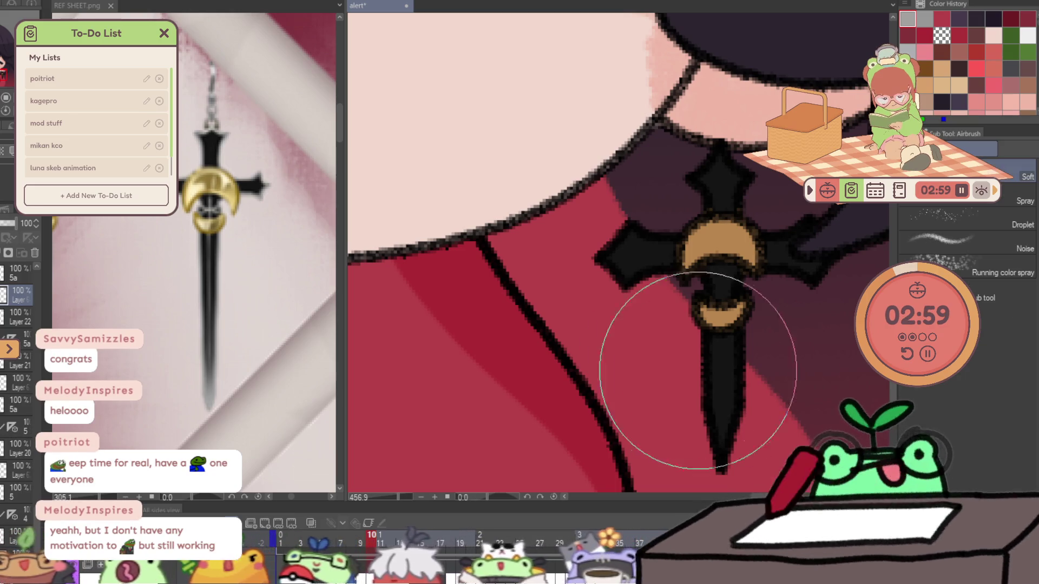
scroll(741, 402, down, 4)
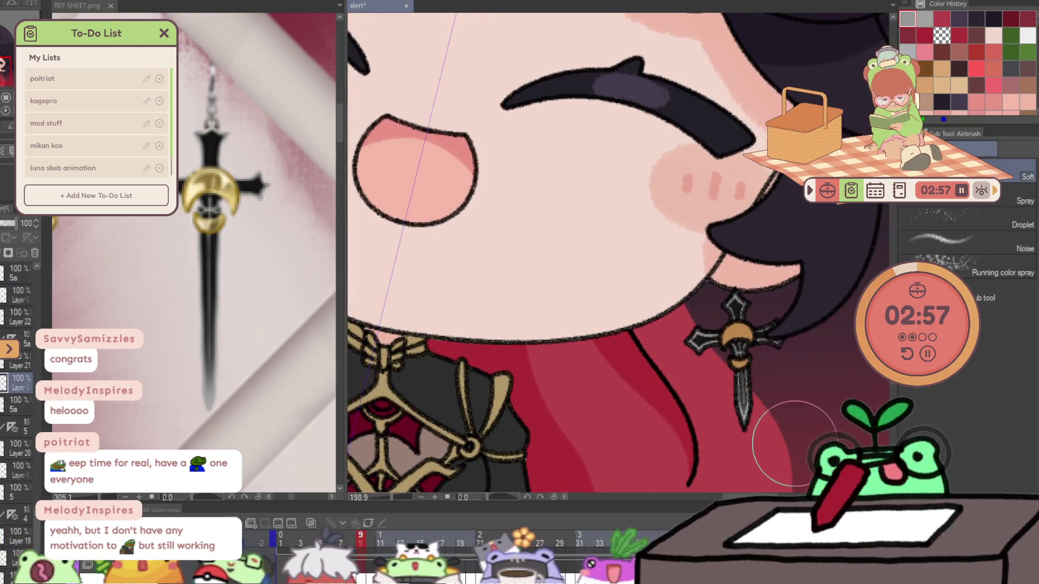
drag(637, 398, 524, 326)
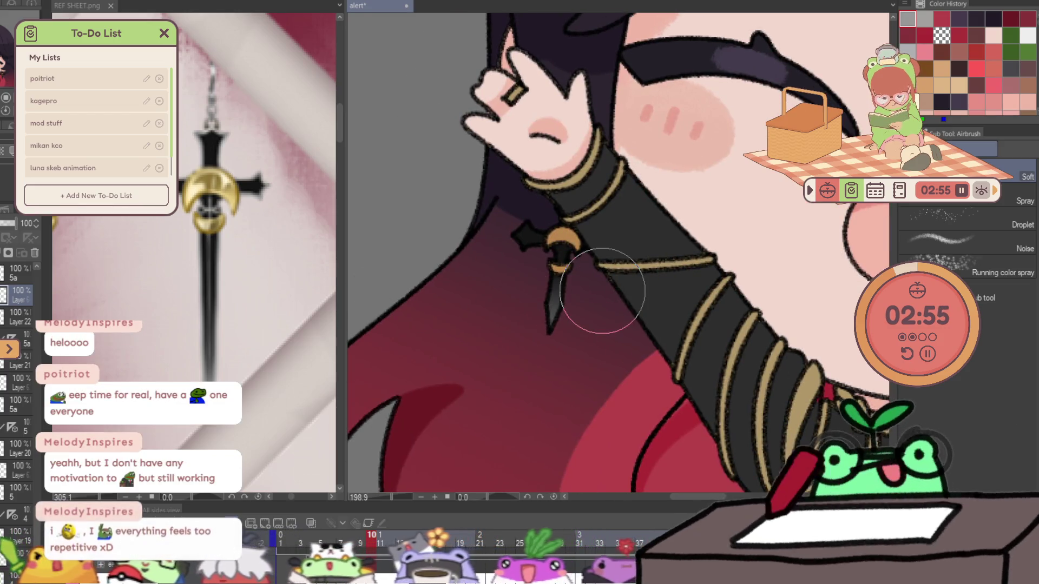
key(p)
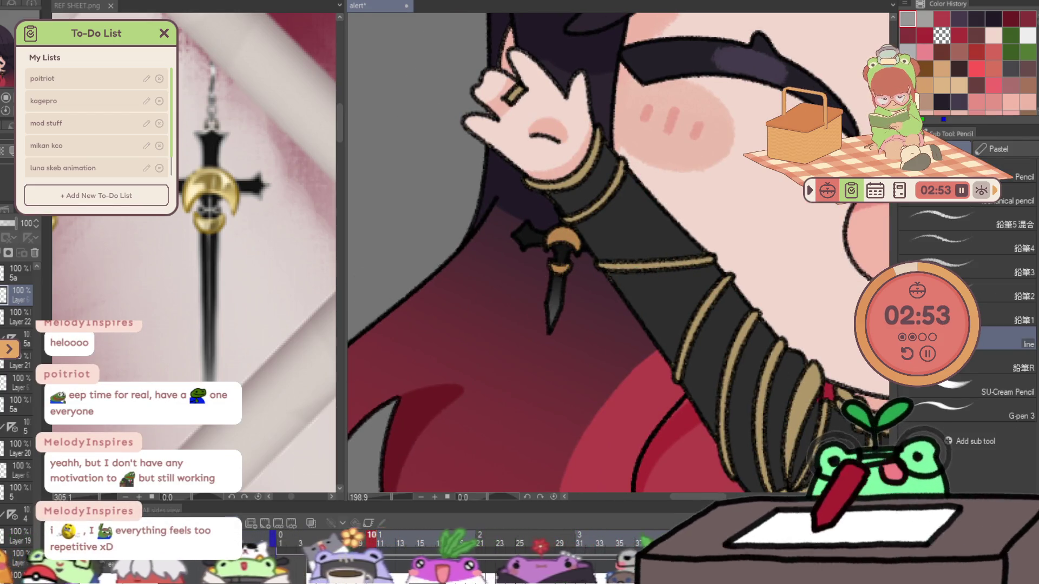
scroll(574, 245, up, 3)
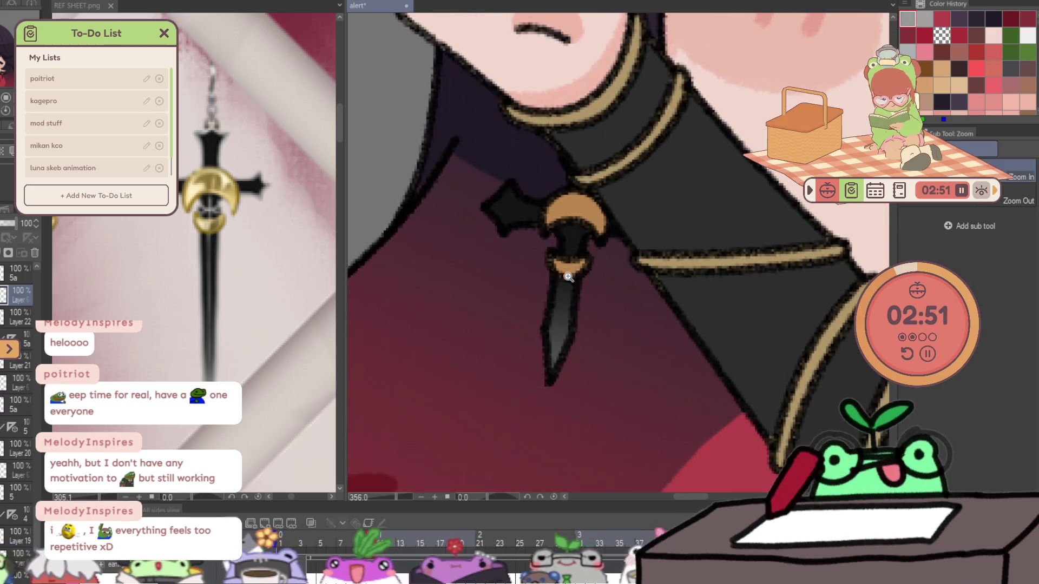
drag(558, 324, 565, 248)
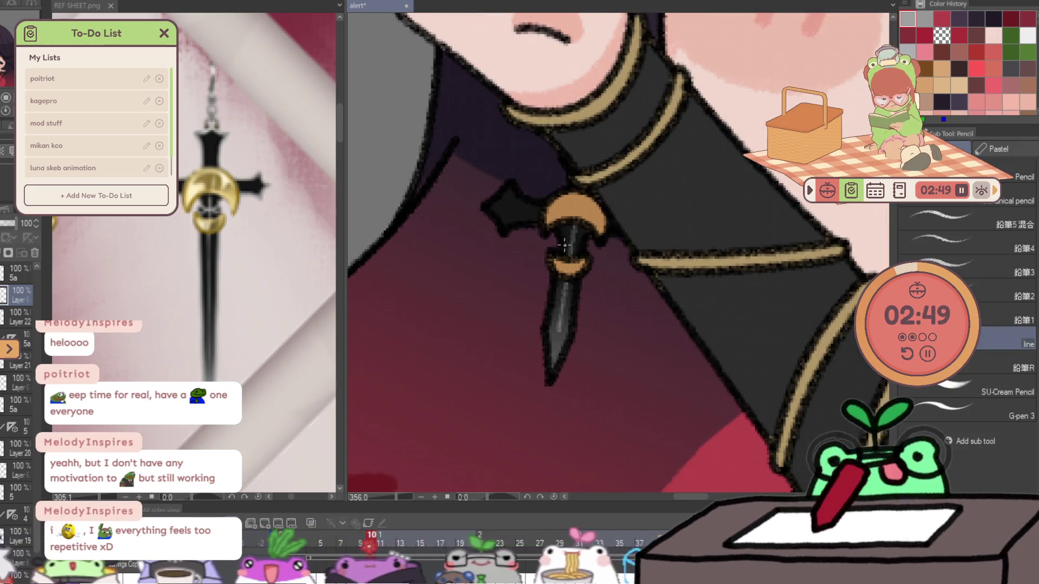
drag(674, 247, 517, 174)
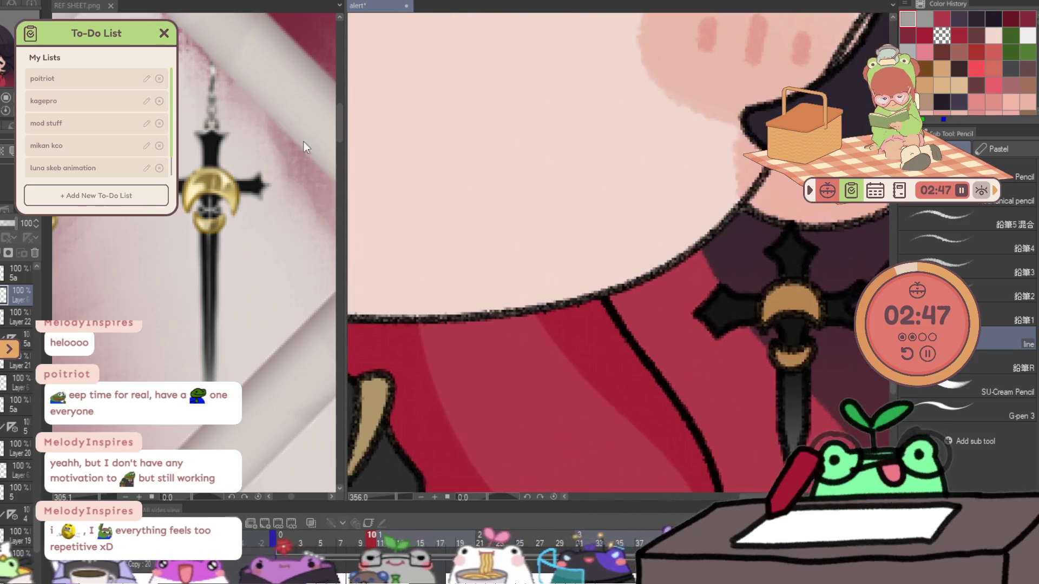
drag(791, 394, 791, 394)
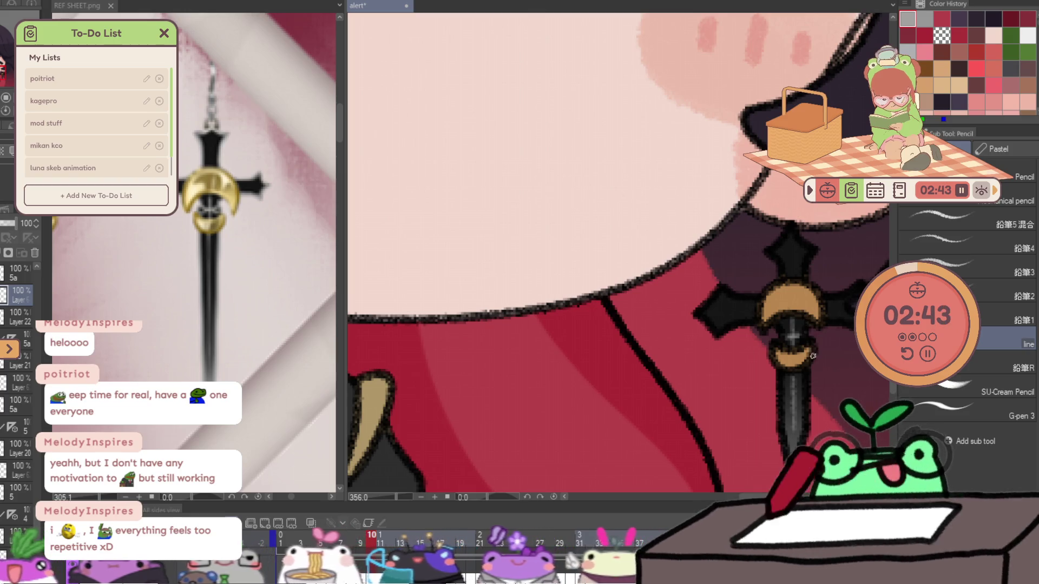
scroll(720, 315, up, 2)
- Highlight the edges of the cross's left, top and right arms and down the blade's middle
drag(698, 313, 727, 279)
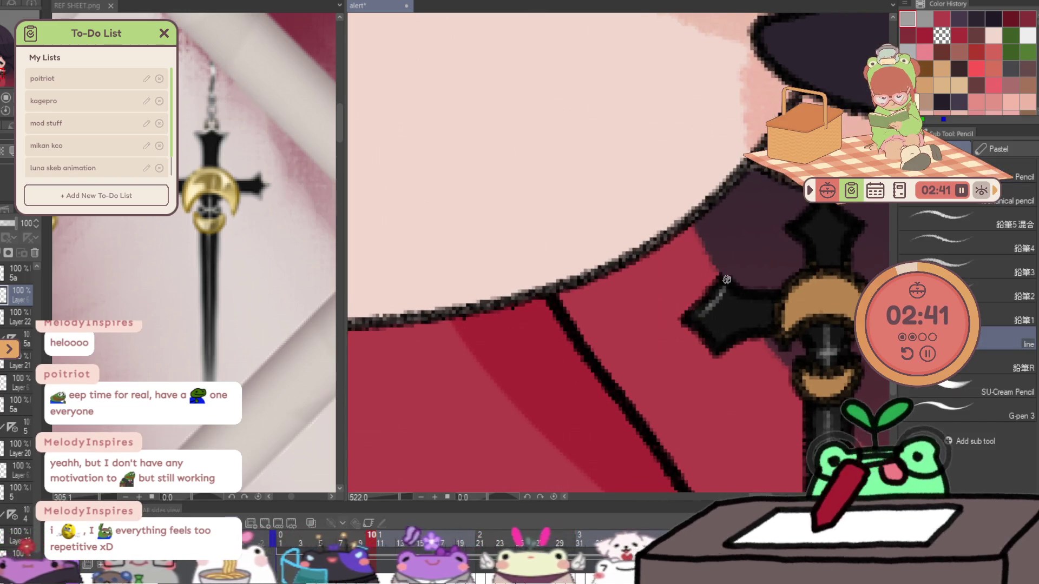
mouse_move(699, 317)
mouse_down()
mouse_move(717, 349)
mouse_move(766, 326)
mouse_up()
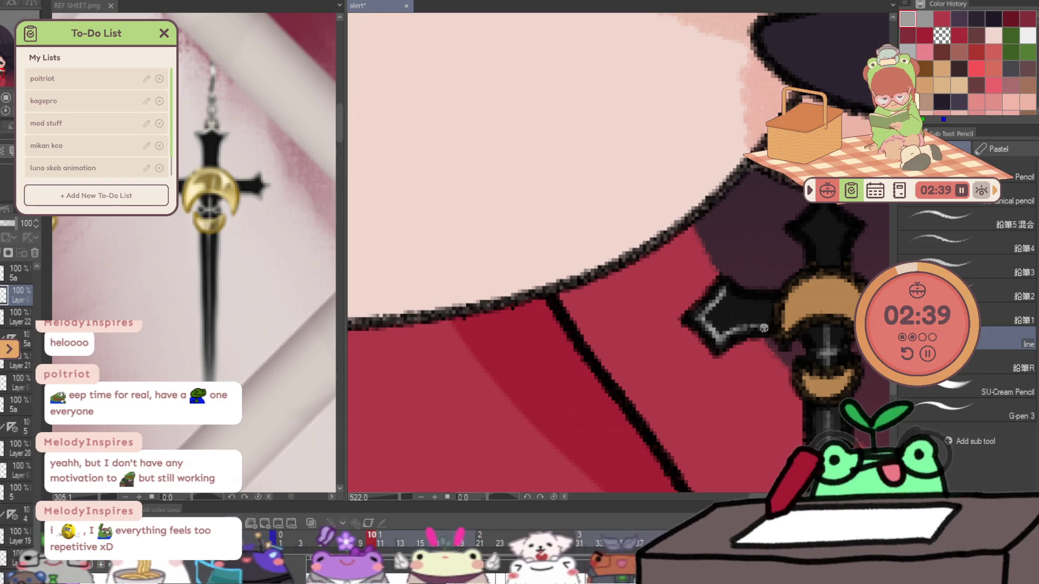
drag(725, 285, 774, 302)
mouse_move(795, 230)
mouse_down()
mouse_move(810, 250)
mouse_move(821, 208)
mouse_move(847, 225)
mouse_move(841, 281)
mouse_up()
mouse_move(842, 281)
mouse_down()
mouse_move(666, 281)
mouse_move(749, 284)
mouse_up()
mouse_move(695, 340)
mouse_down()
mouse_move(729, 337)
mouse_move(755, 152)
mouse_up()
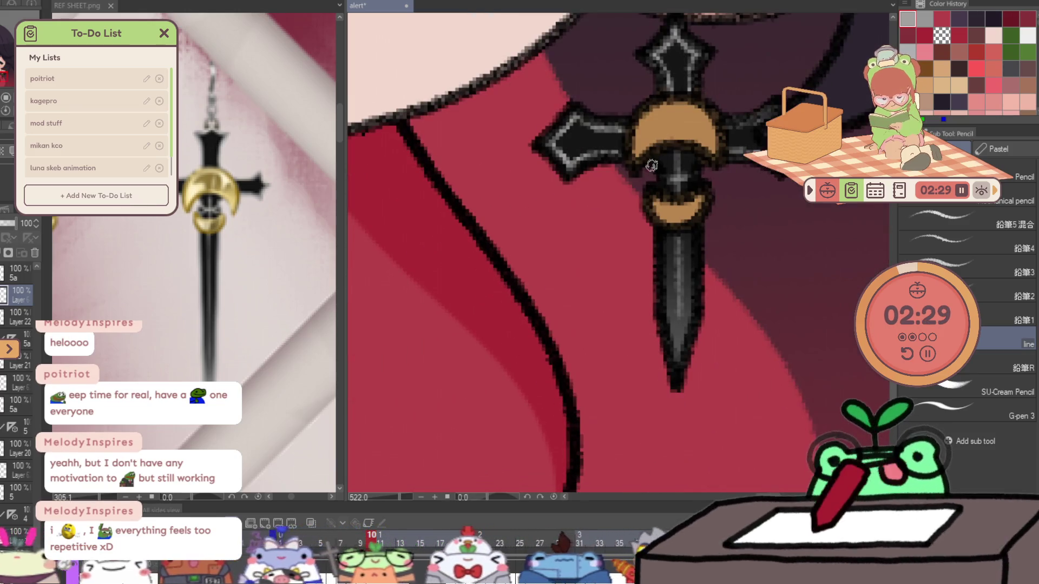
drag(663, 185, 676, 366)
mouse_move(693, 173)
mouse_down()
mouse_move(574, 81)
mouse_move(487, 134)
mouse_move(535, 119)
mouse_up()
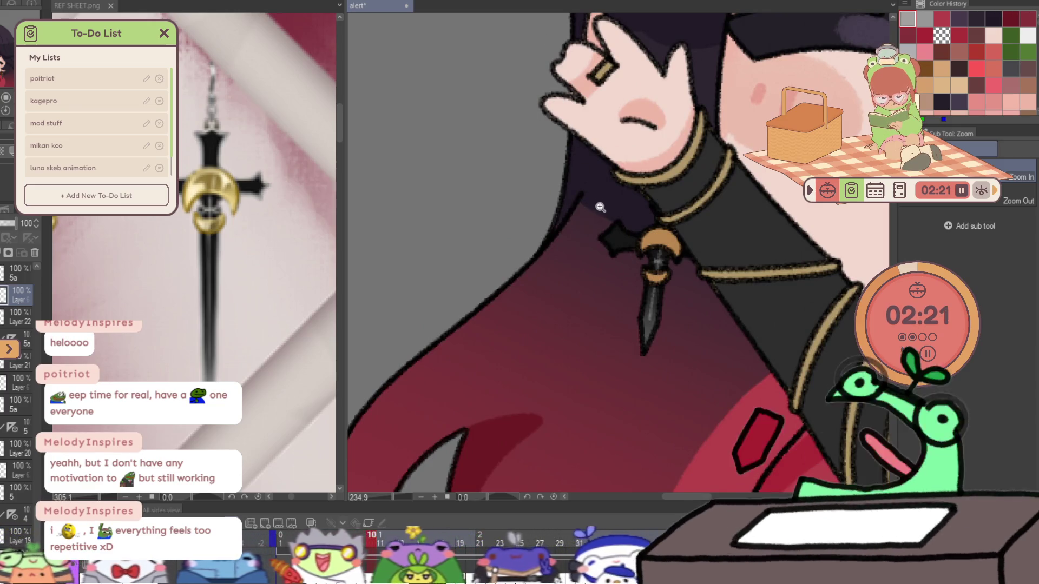
click(606, 232)
- Zoom in closer on the earring and pencil light highlights around the brooch and crossguard arm
click(633, 255)
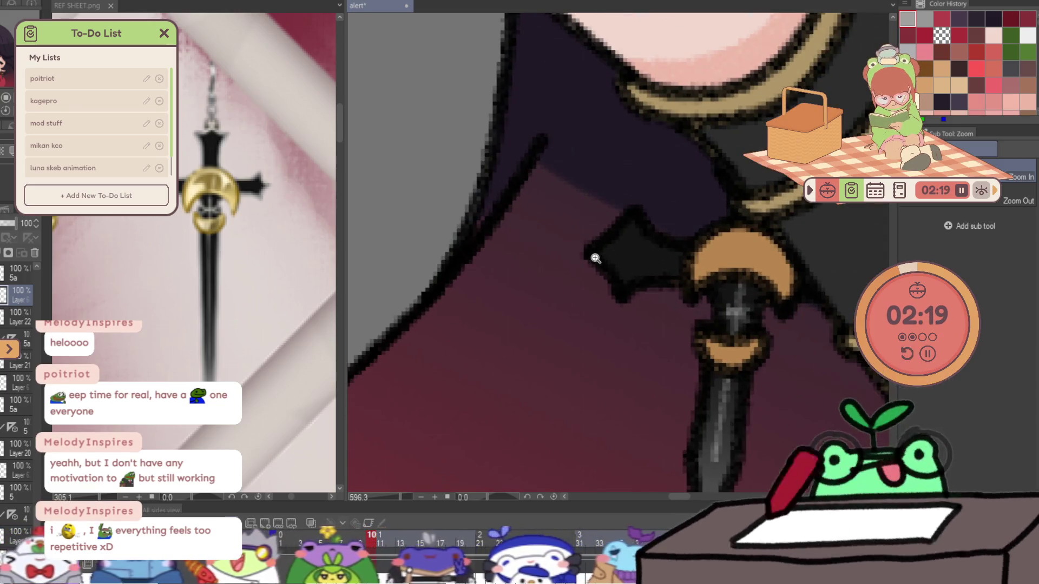
click(595, 254)
key(p)
mouse_move(602, 250)
mouse_down()
mouse_move(635, 301)
mouse_move(711, 283)
mouse_up()
mouse_move(602, 246)
mouse_down()
mouse_move(644, 208)
mouse_move(709, 246)
mouse_up()
drag(892, 320, 686, 201)
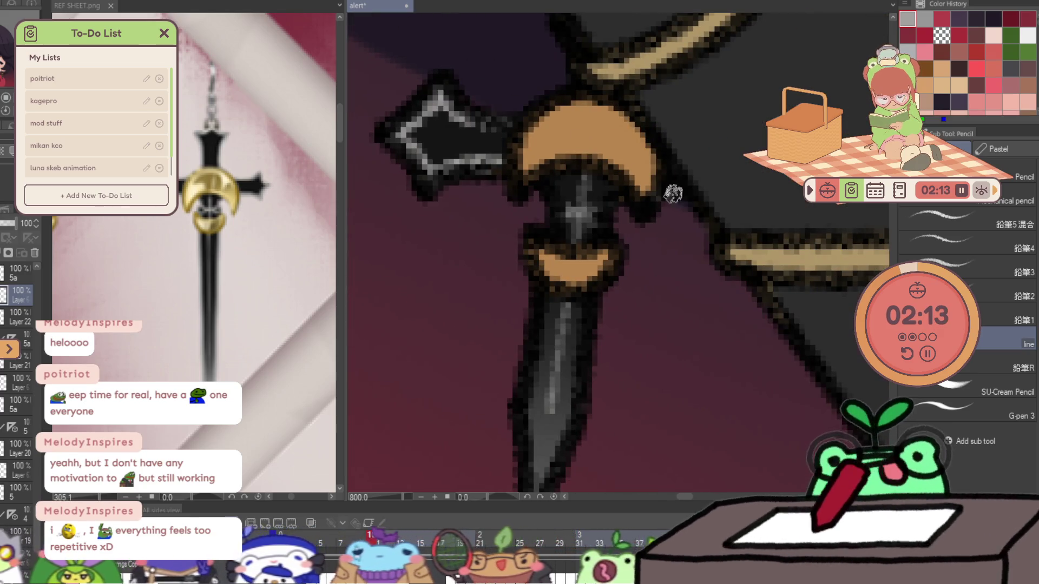
mouse_move(552, 282)
mouse_down()
mouse_move(552, 206)
mouse_move(529, 319)
mouse_move(538, 417)
mouse_move(577, 334)
mouse_up()
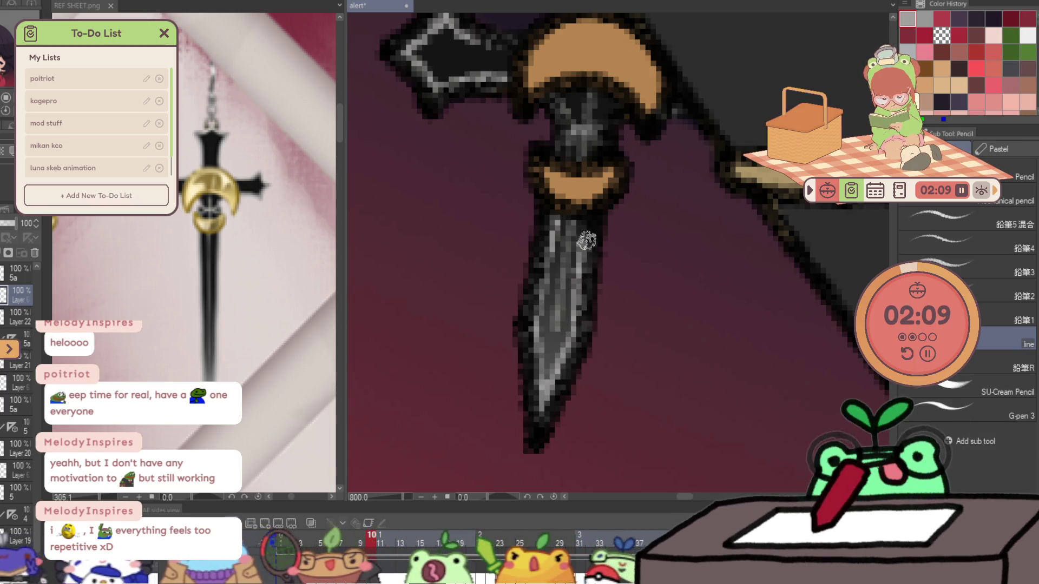
- Zoom out and jump ahead to frame 18, framing the hair and earring
key(ctrl+space)
drag(601, 116, 569, 142)
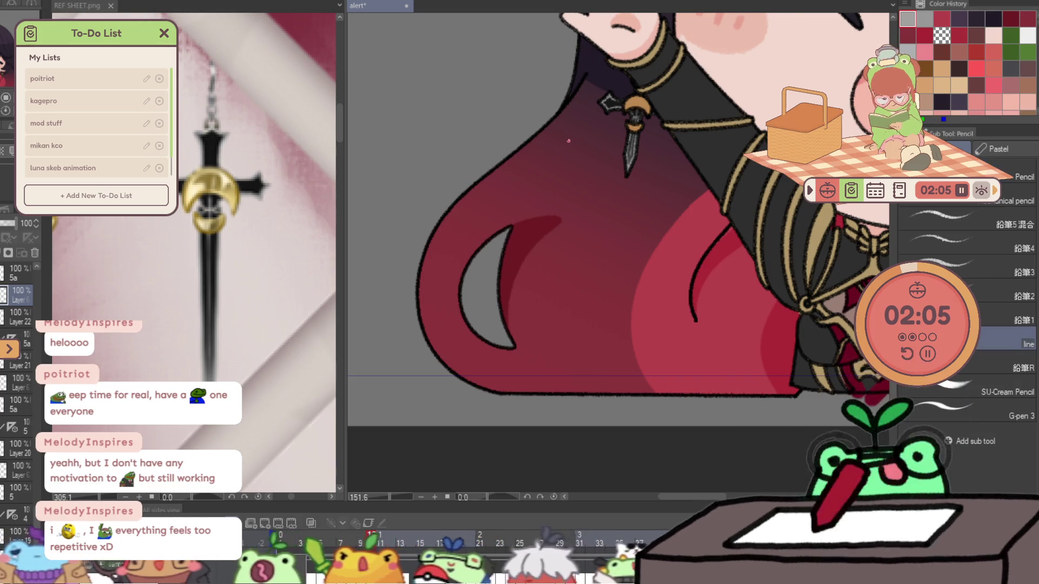
key(Right)
key(Right)
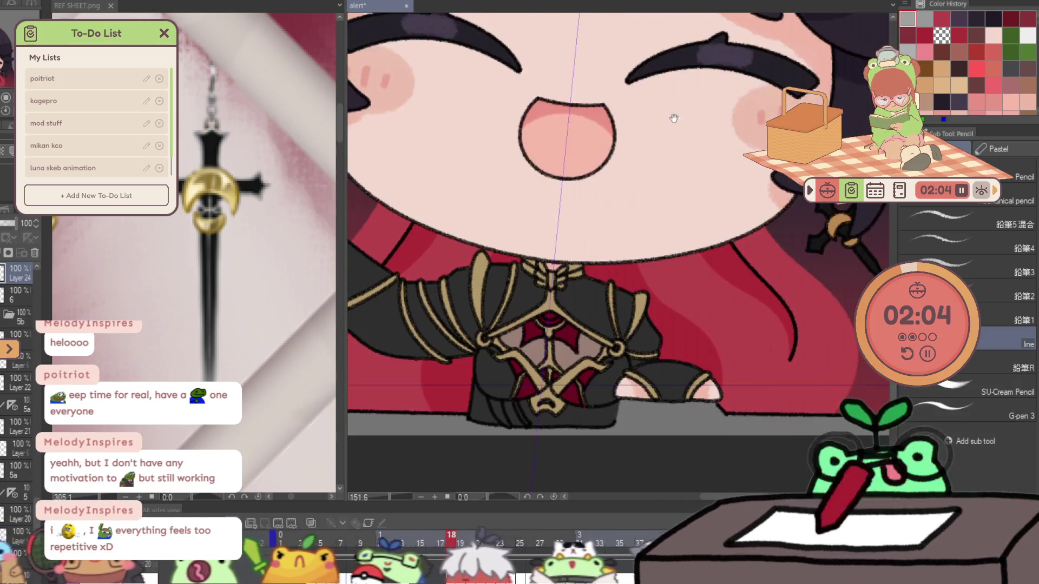
drag(674, 117, 521, 120)
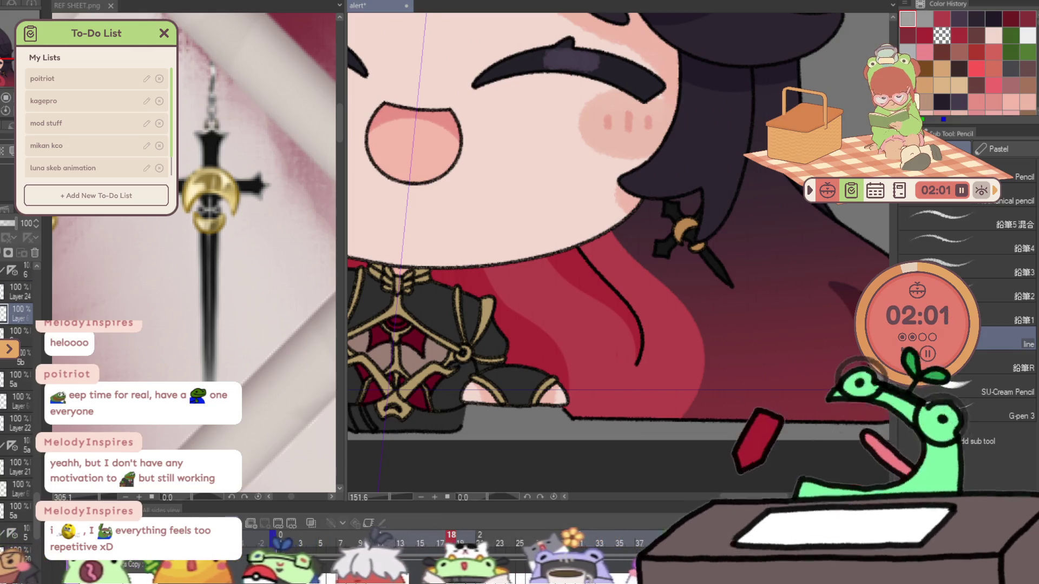
- Zoom in on frame 18's earring and pencil grey highlights on the guard's bottom edge, upper arm and blade
key(b)
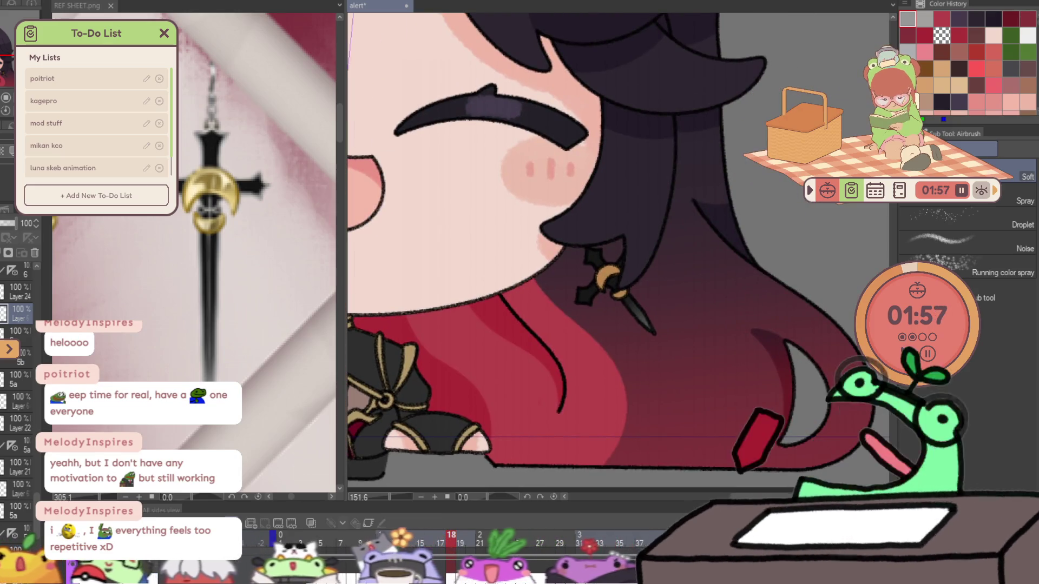
key(slash)
click(716, 220)
click(445, 324)
key(p)
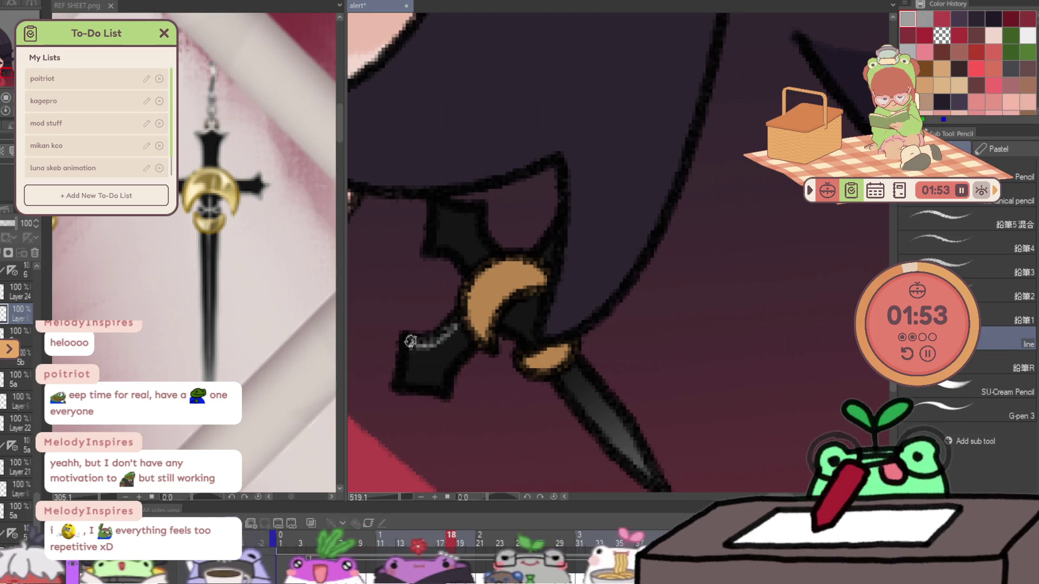
mouse_move(403, 380)
mouse_down()
mouse_move(428, 385)
mouse_move(475, 340)
mouse_up()
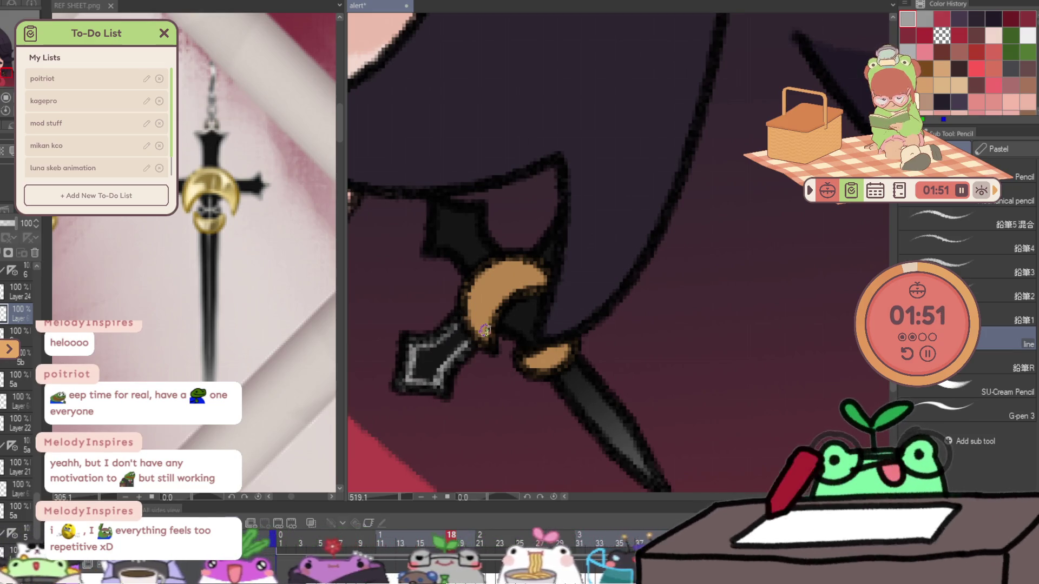
mouse_move(430, 248)
mouse_down()
mouse_move(460, 259)
mouse_move(436, 205)
mouse_move(479, 212)
mouse_up()
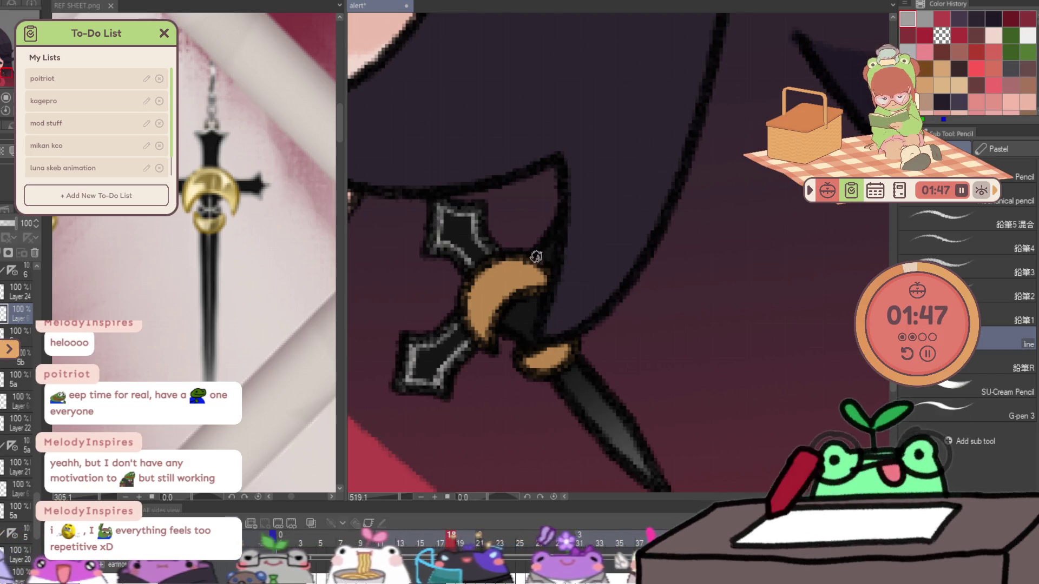
drag(503, 319, 538, 343)
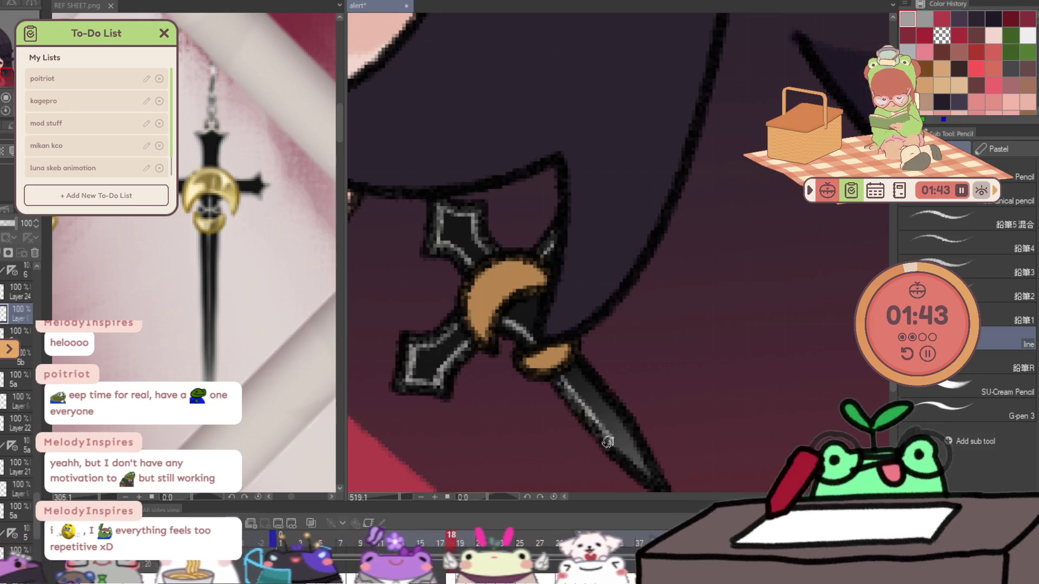
drag(618, 454, 653, 475)
mouse_move(619, 412)
mouse_down()
mouse_move(565, 351)
mouse_move(628, 432)
mouse_up()
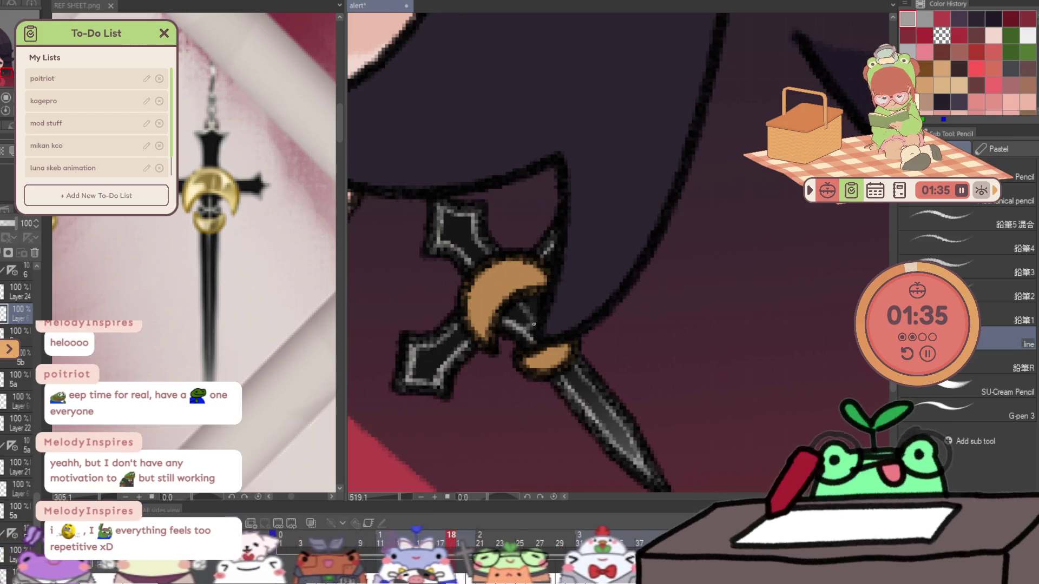
key(ctrl+0)
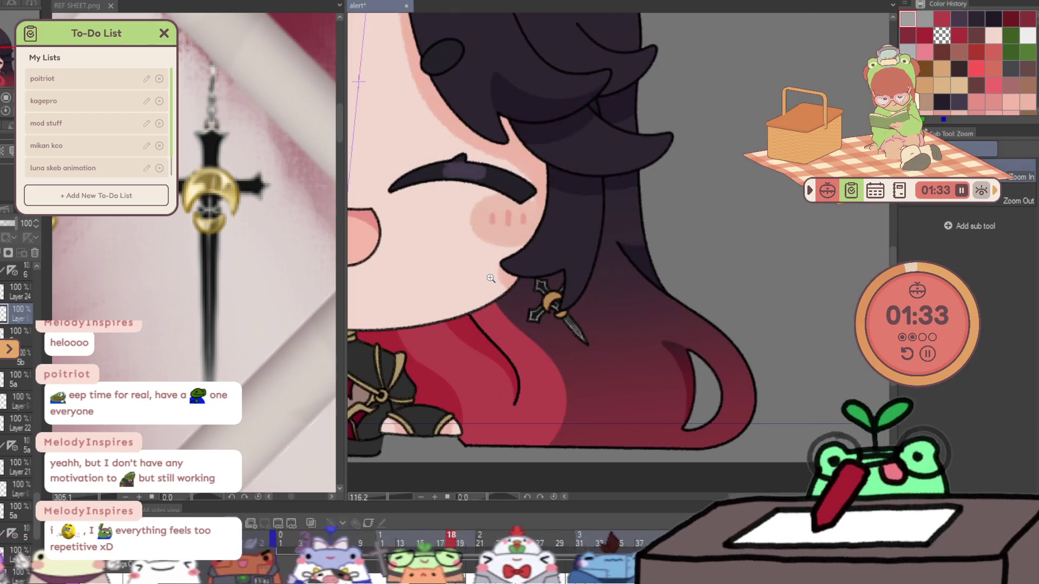
- Advance to frame 19 and highlight the earring tip peeking below the hair
scroll(687, 270, up, 3)
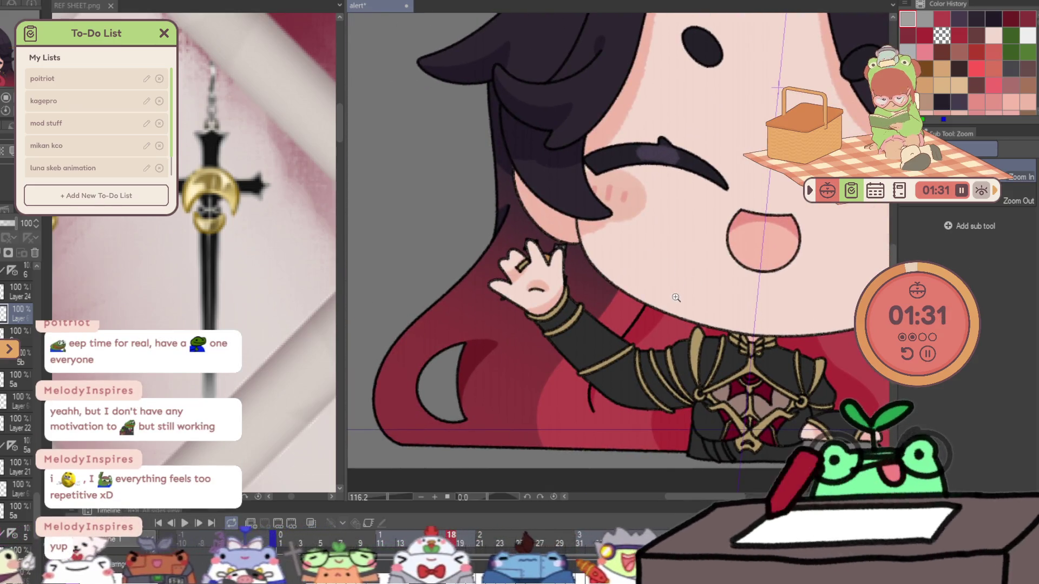
key(Right)
scroll(753, 336, right, 5)
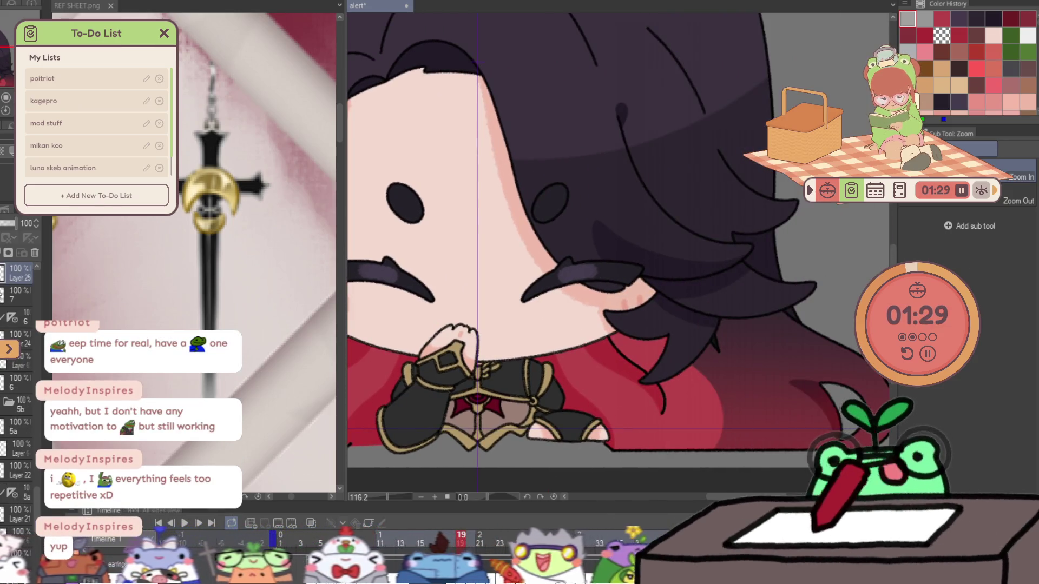
key(b)
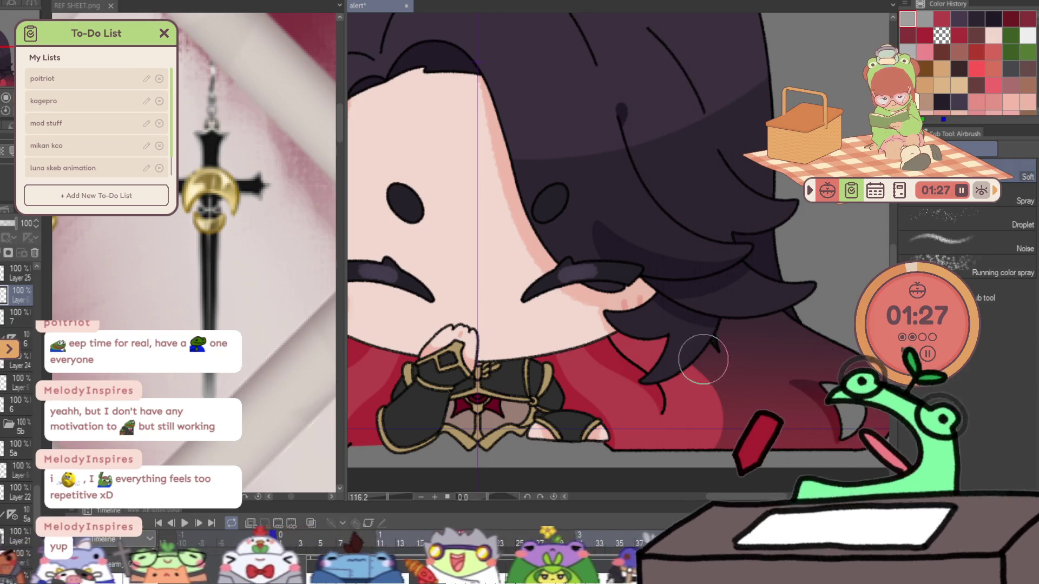
scroll(725, 346, left, 7)
key(p)
scroll(514, 356, up, 5)
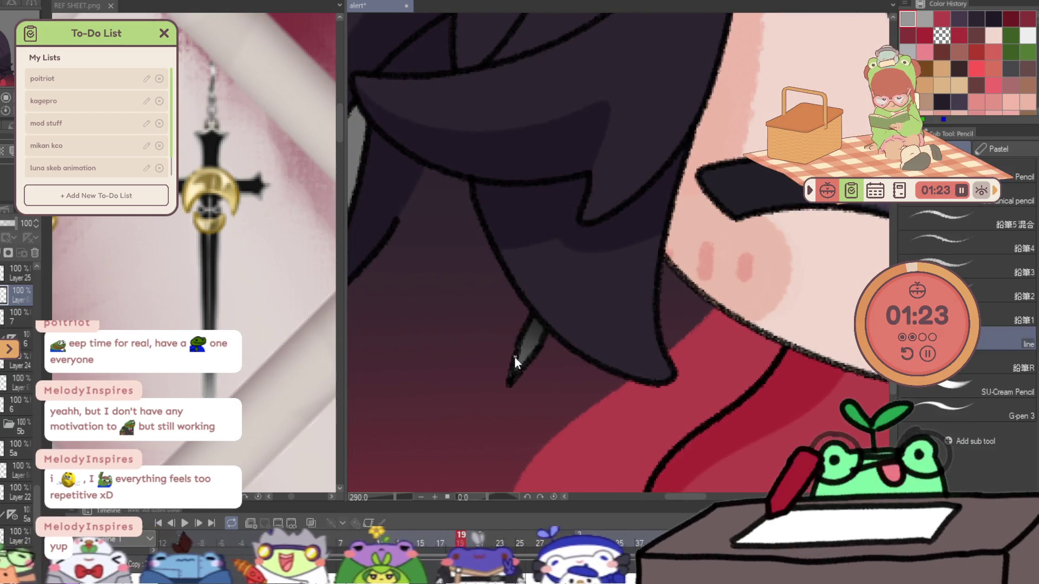
mouse_move(512, 373)
mouse_down()
mouse_move(534, 312)
mouse_move(523, 365)
mouse_up()
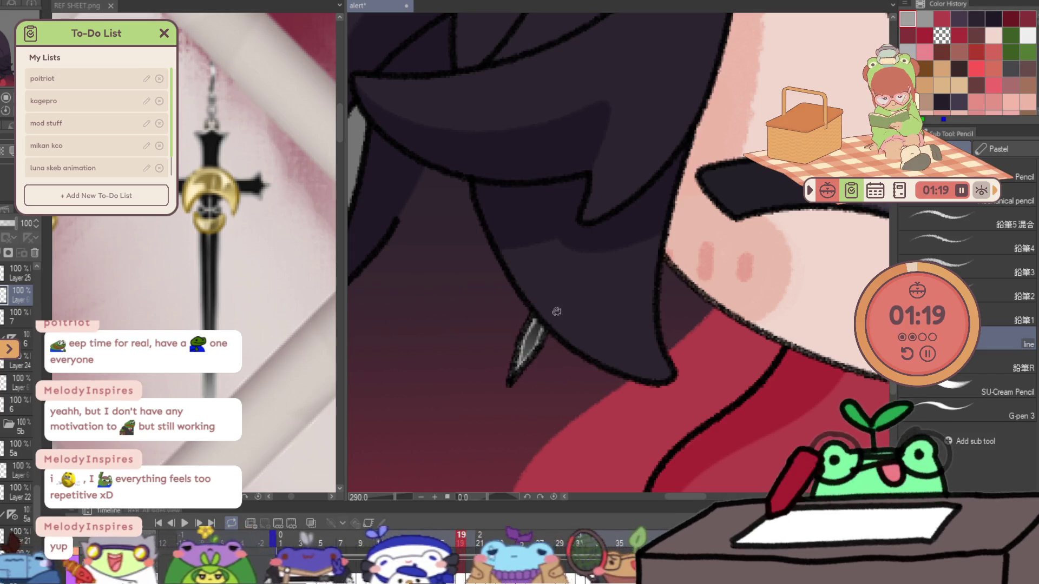
- On the next drawing, add grey highlights to the earring blade tip below the hair
key(Right)
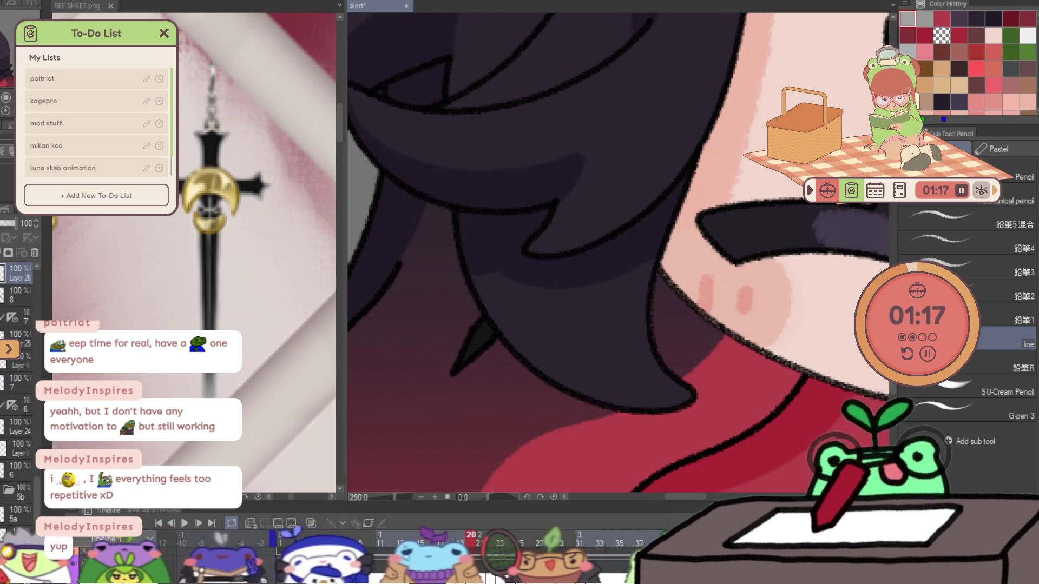
key(b)
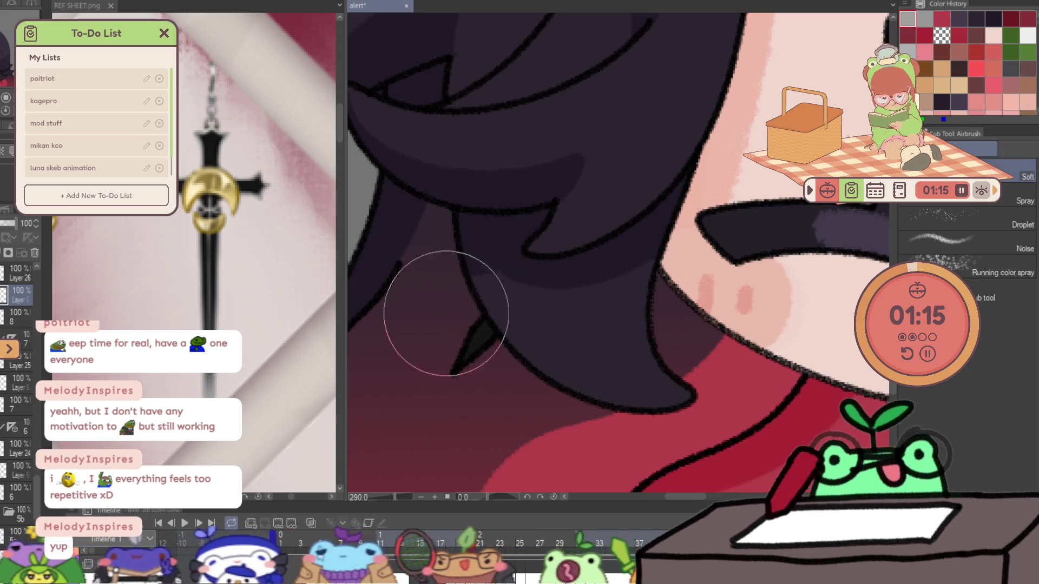
mouse_move(510, 337)
mouse_down()
mouse_move(415, 265)
mouse_move(537, 295)
mouse_move(563, 274)
mouse_up()
key(p)
drag(504, 358, 529, 309)
drag(511, 354, 545, 331)
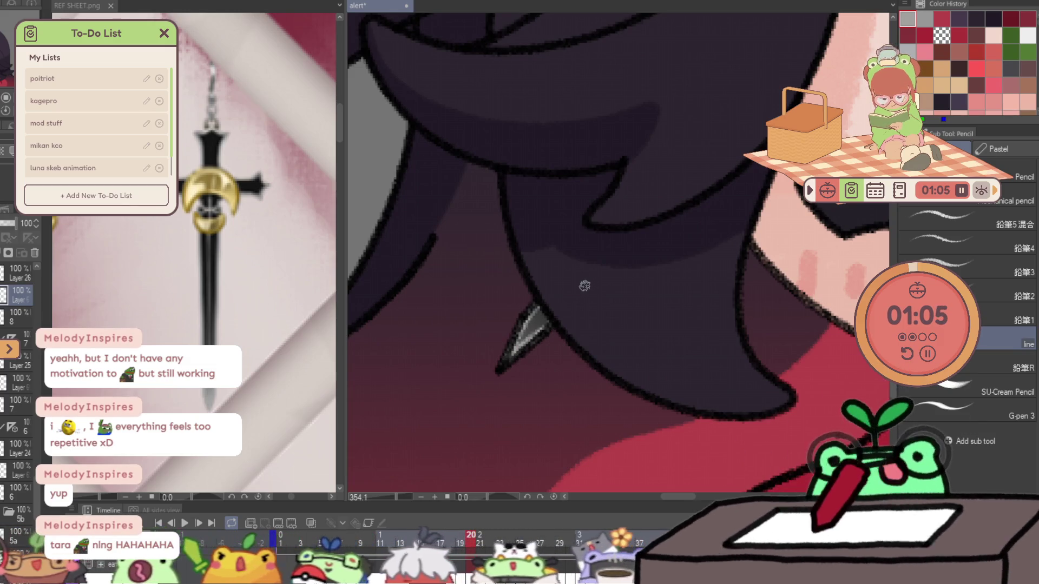
- Advance to frame 21, add a new layer, and zoom in on the left hair and earring
key(ctrl+Right)
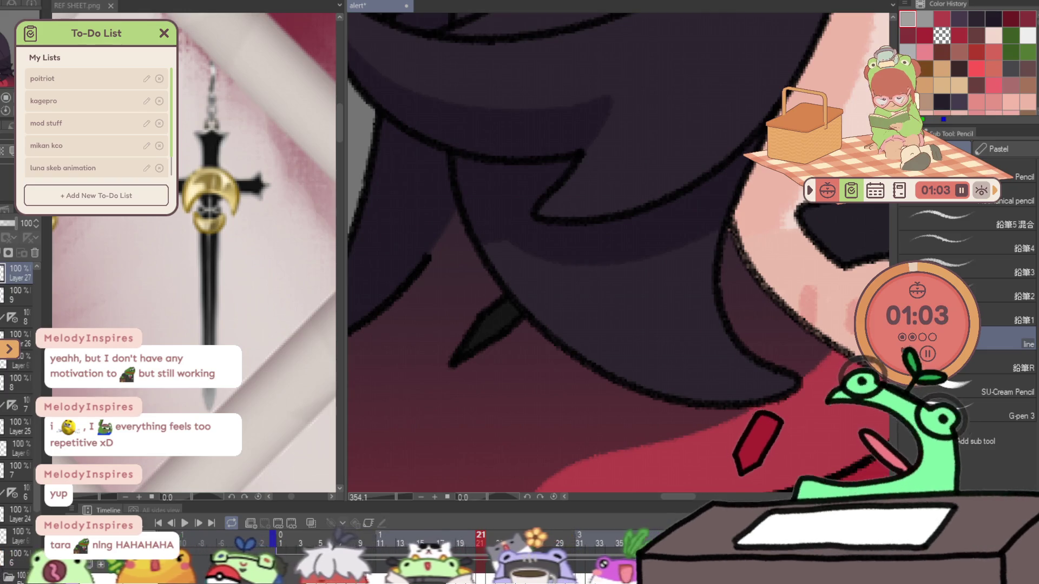
key(ctrl+shift+n)
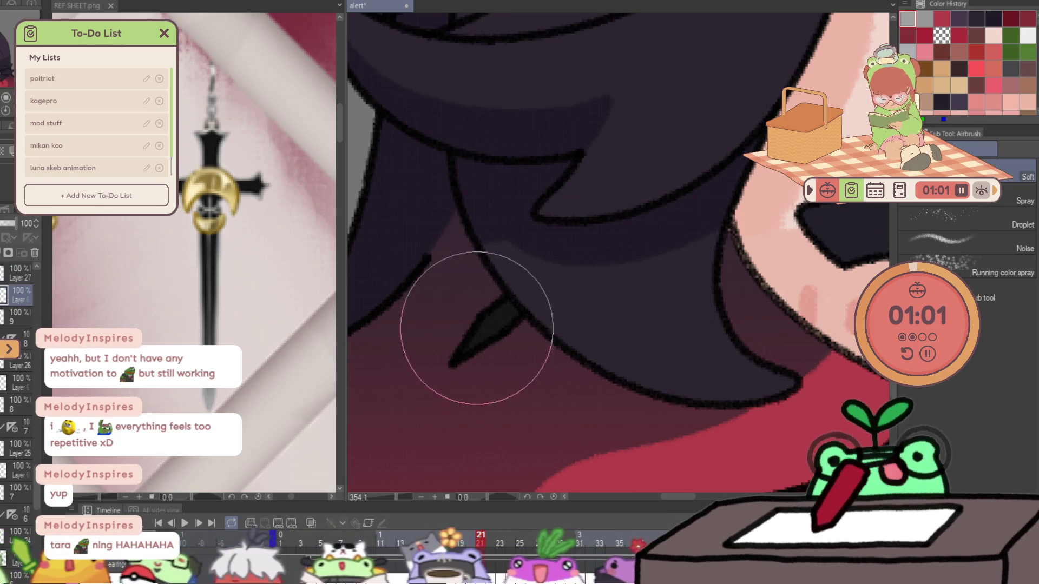
key(ctrl+0)
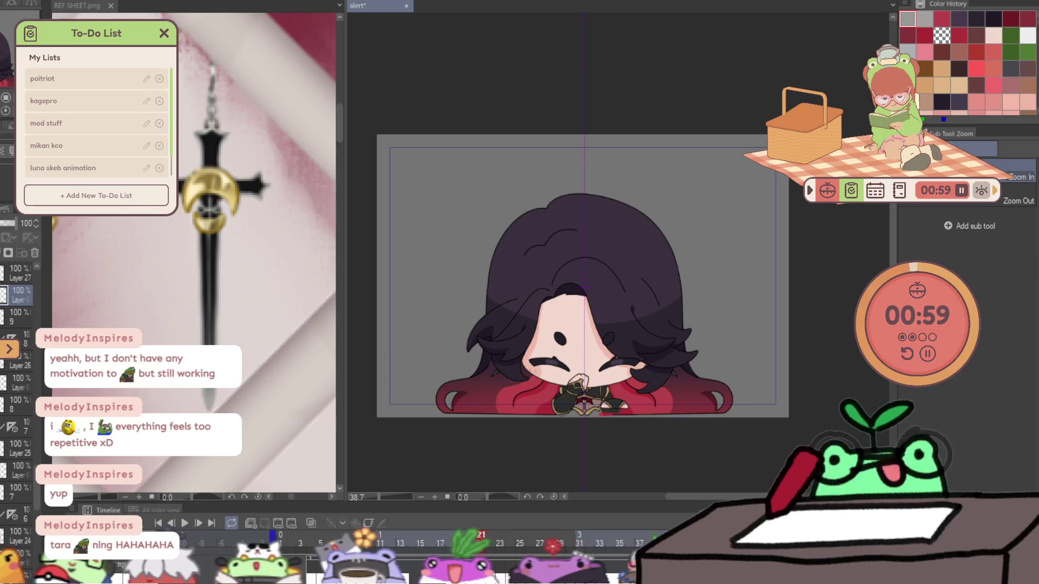
drag(562, 324, 582, 324)
click(494, 374)
key(p)
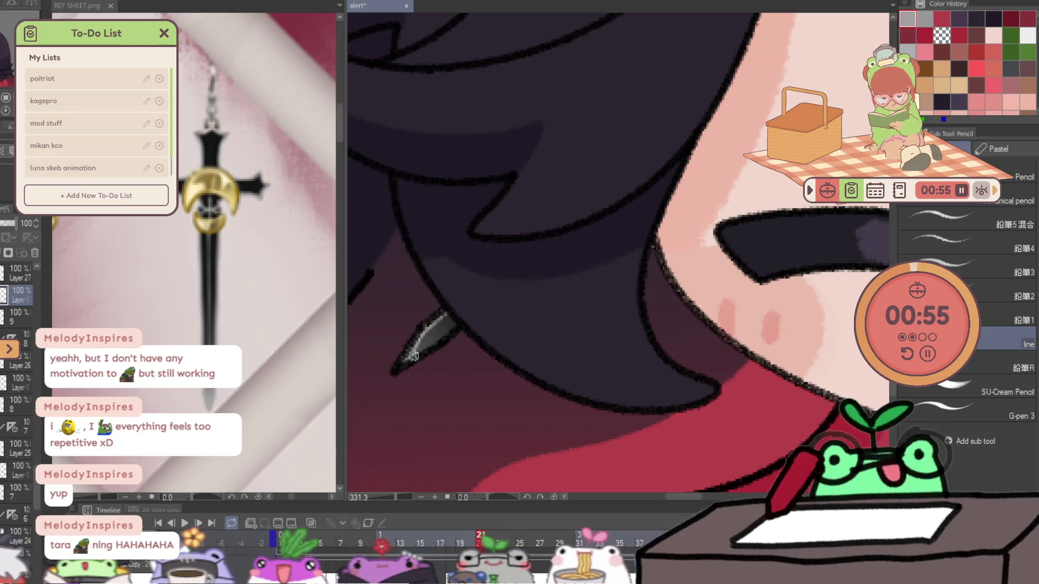
drag(481, 305, 415, 319)
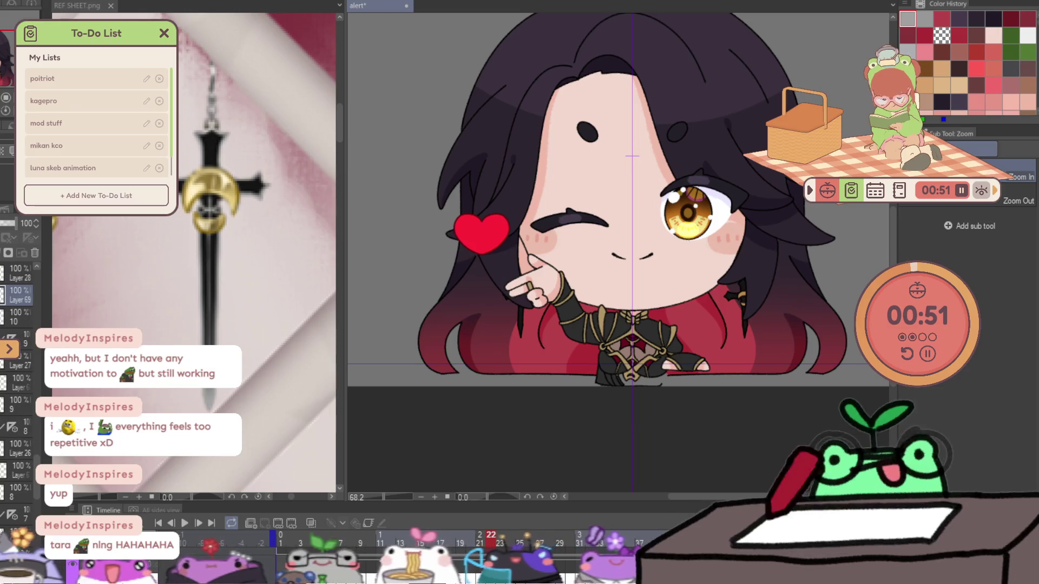
- Zoom in close on the right earring and draw grey highlights along its upper edge
key(b)
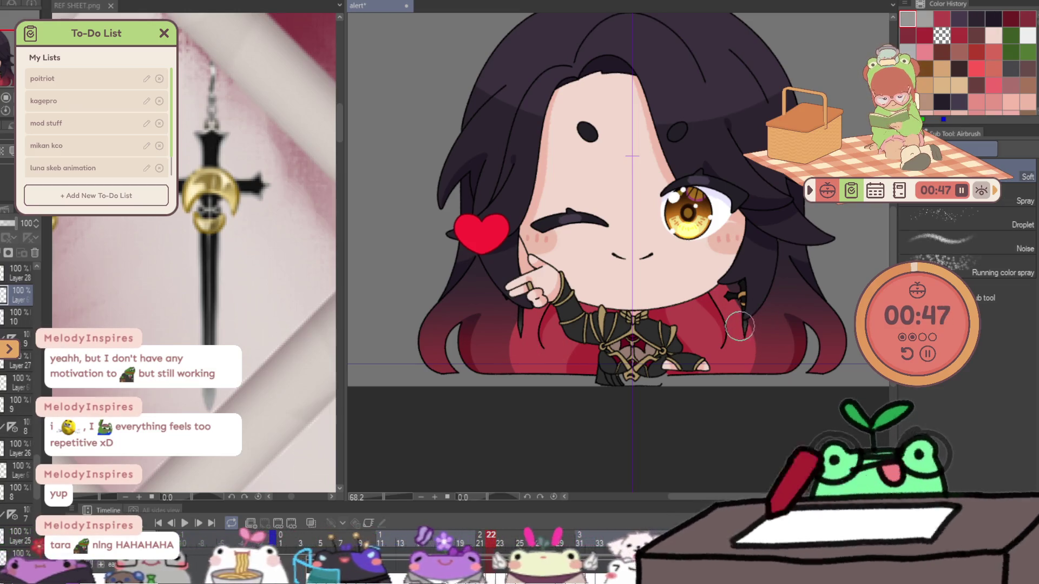
key(slash)
click(760, 319)
click(747, 270)
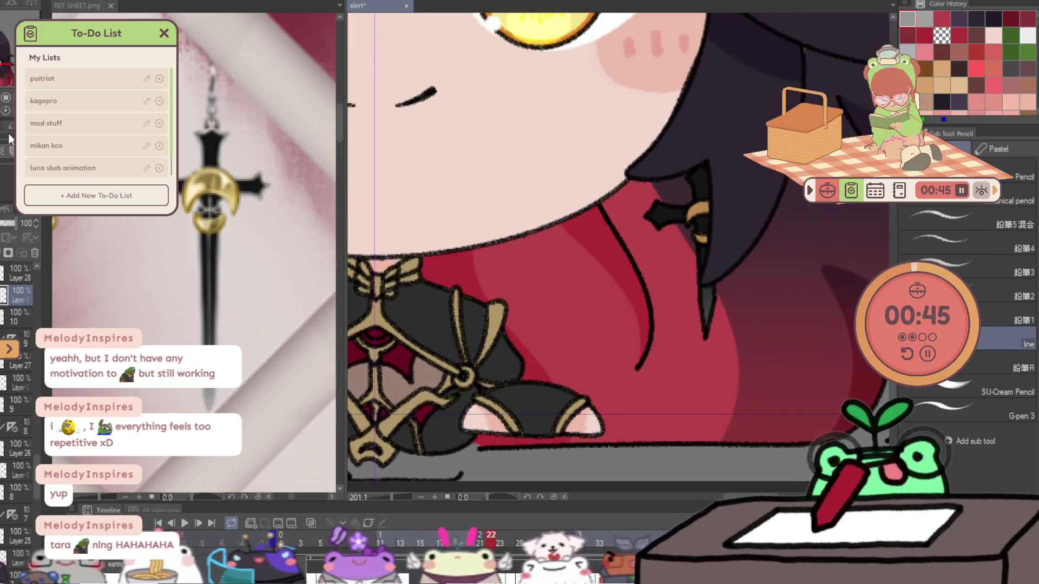
click(727, 204)
click(728, 205)
key(p)
mouse_move(515, 239)
mouse_down()
mouse_move(543, 268)
mouse_move(622, 248)
mouse_move(557, 258)
mouse_move(507, 225)
mouse_move(539, 202)
mouse_move(619, 212)
mouse_up()
drag(621, 123, 651, 172)
mouse_move(631, 121)
mouse_down()
mouse_move(672, 82)
mouse_move(682, 93)
mouse_up()
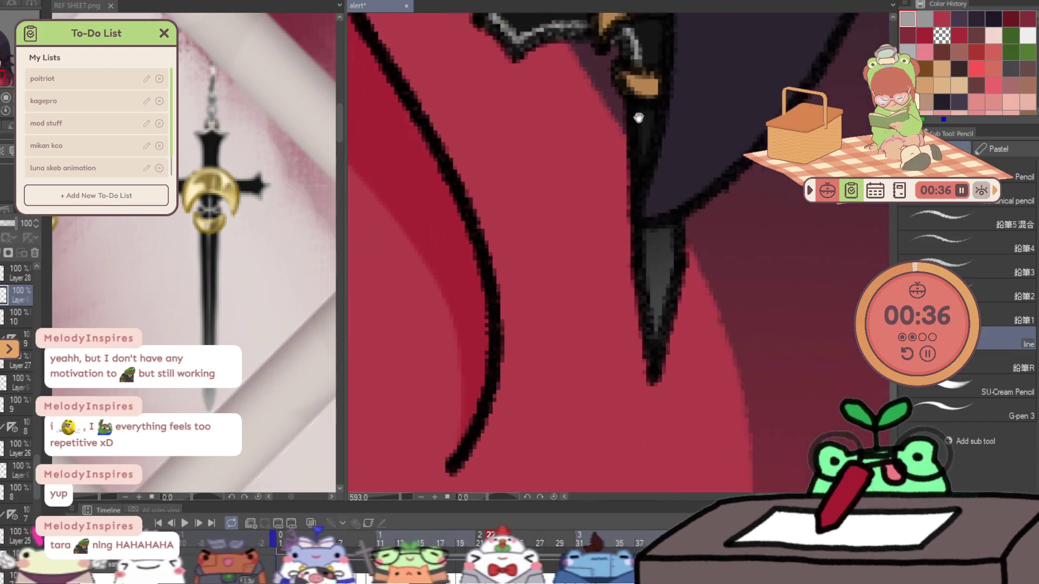
mouse_move(656, 267)
mouse_down()
mouse_move(628, 77)
mouse_move(631, 226)
mouse_move(649, 319)
mouse_up()
- Zoom out to both earrings and nudge the highlight strokes slightly right with a transform
key(ctrl+space)
mouse_move(672, 174)
mouse_down()
mouse_move(652, 190)
mouse_move(707, 271)
mouse_move(734, 282)
mouse_up()
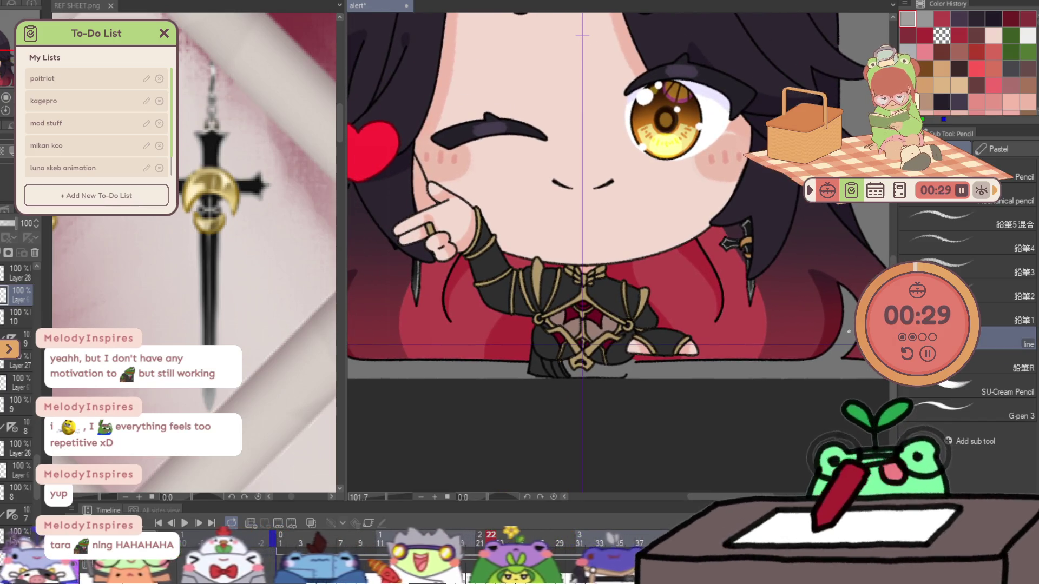
mouse_move(376, 296)
mouse_down()
mouse_move(454, 296)
mouse_move(420, 308)
mouse_up()
mouse_move(348, 328)
mouse_down()
mouse_move(470, 248)
mouse_move(462, 251)
mouse_up()
drag(384, 338, 341, 338)
key(ctrl+t)
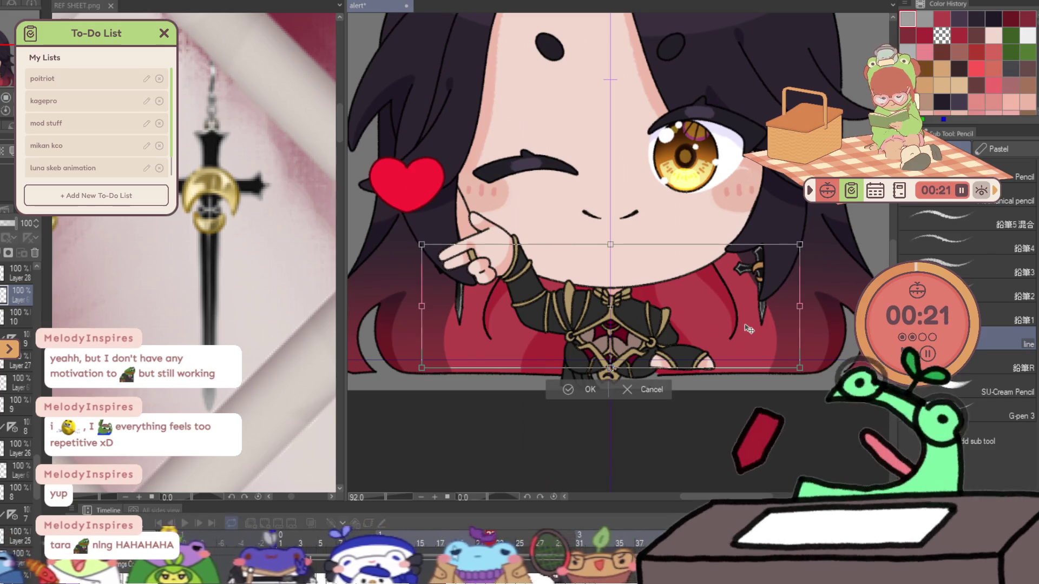
drag(743, 324, 744, 325)
key(Return)
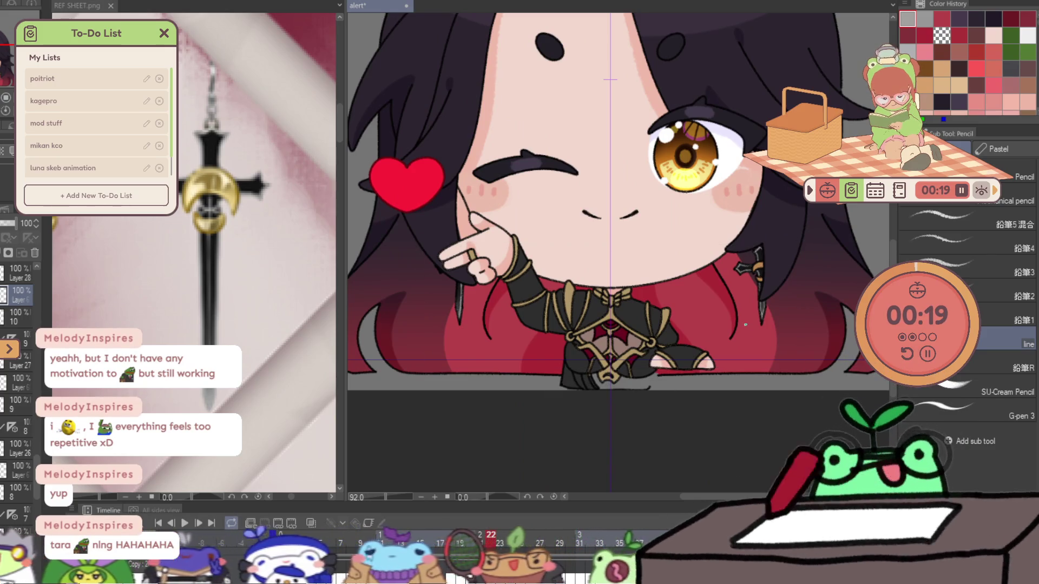
scroll(421, 261, up, 5)
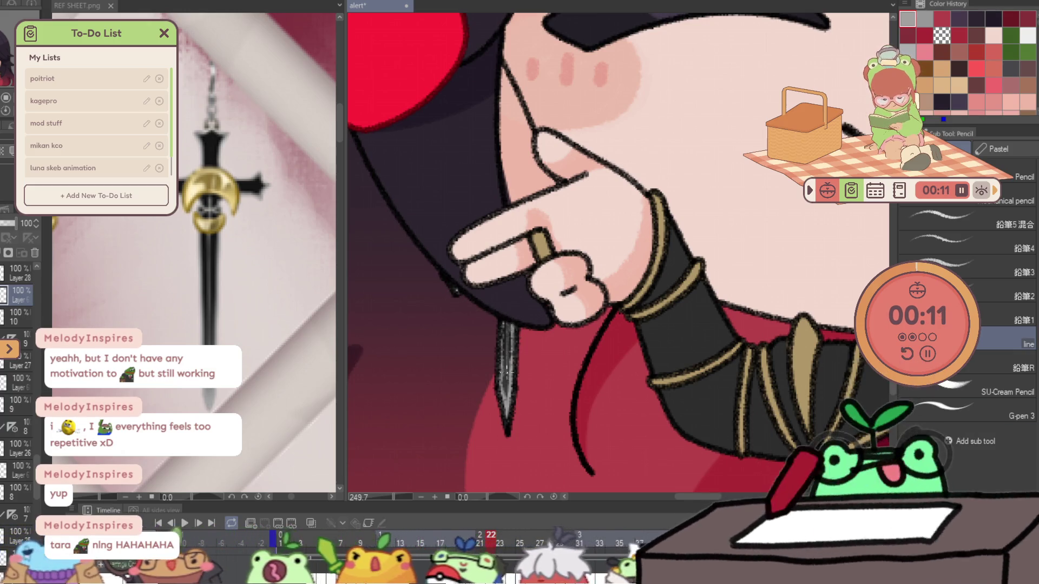
scroll(726, 272, down, 5)
key(ctrl+Right)
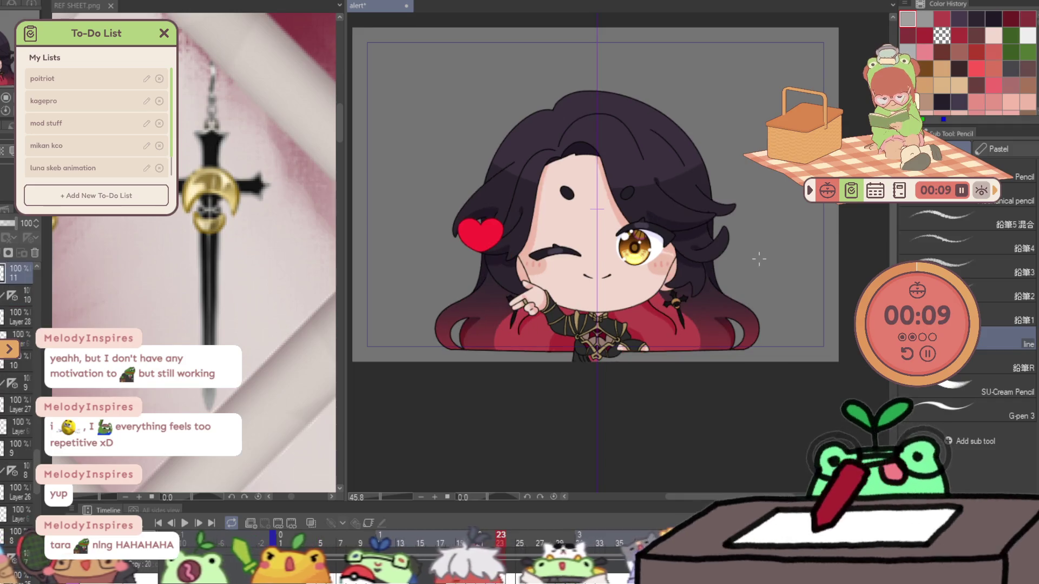
- Add a new layer for frame 23, zoom in, and pencil dark marks on the earring's gold crescent
key(ctrl+shift+n)
key(b)
scroll(703, 292, up, 4)
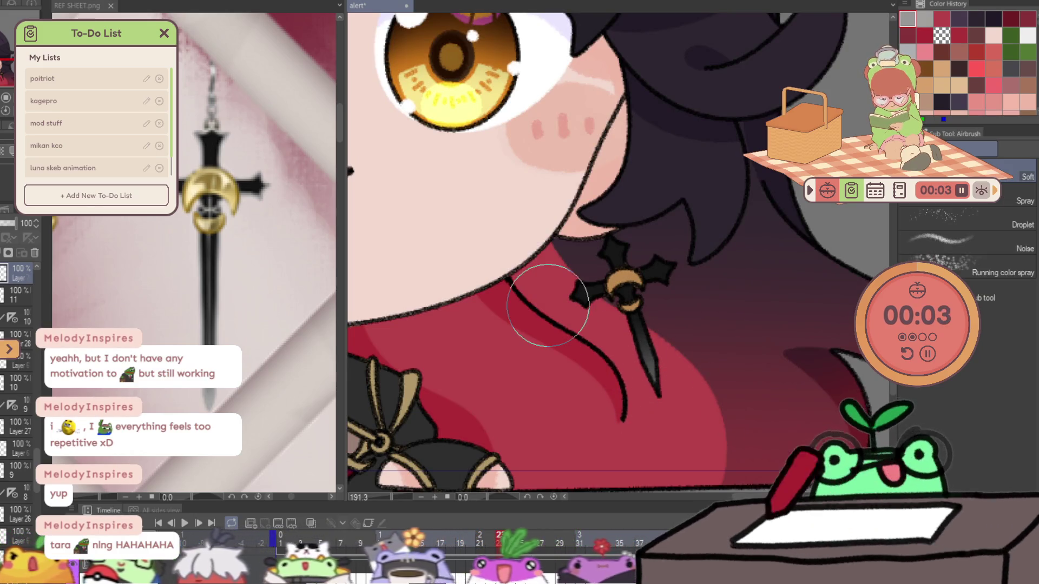
key(p)
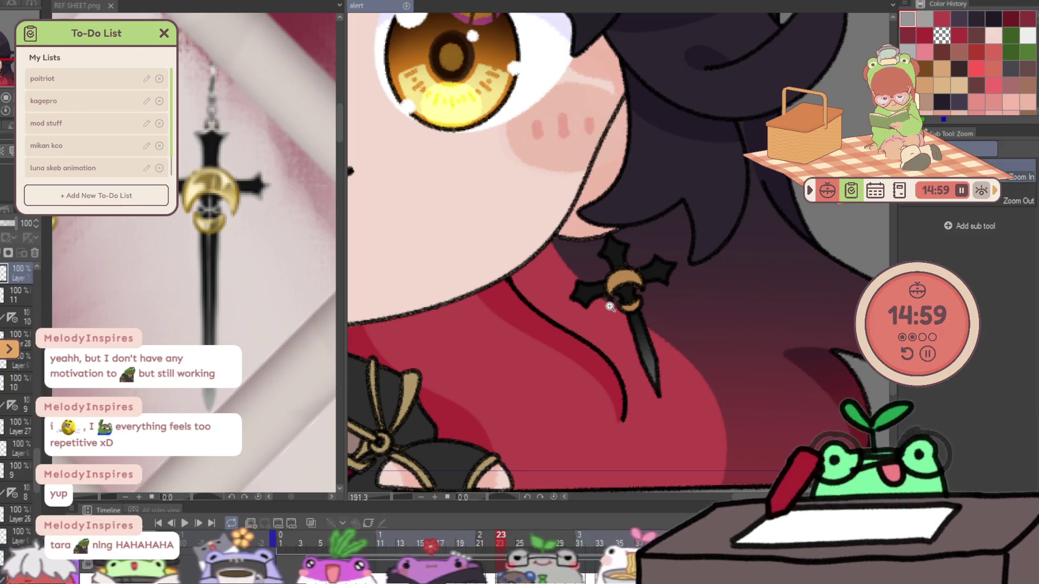
scroll(625, 289, up, 3)
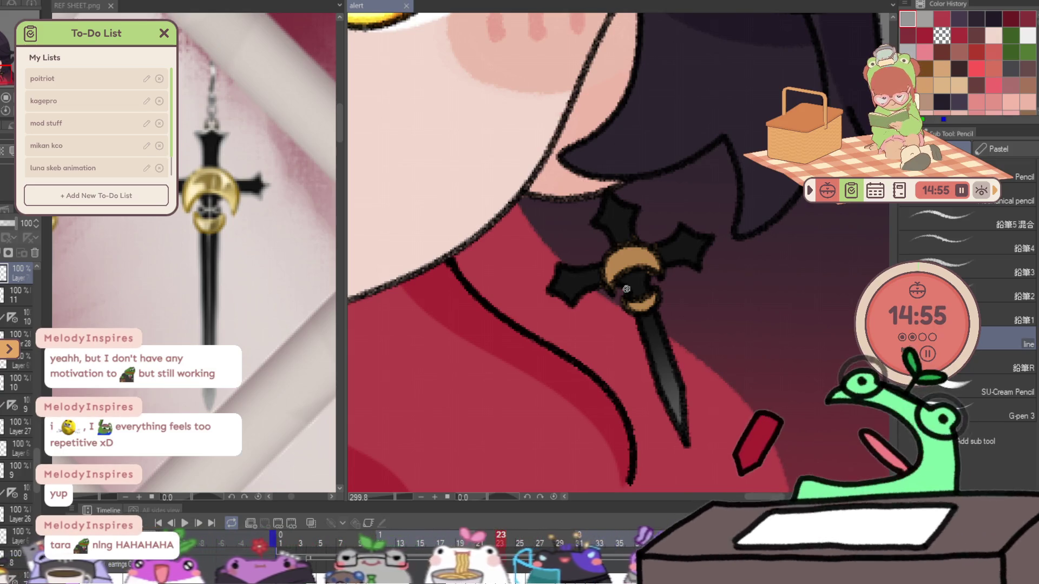
drag(625, 289, 622, 299)
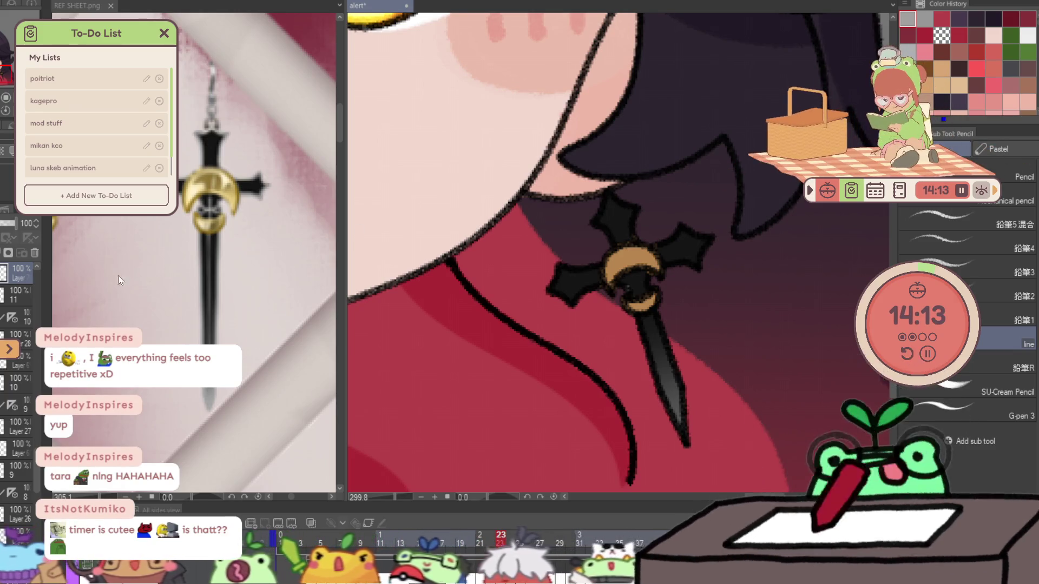
click(982, 190)
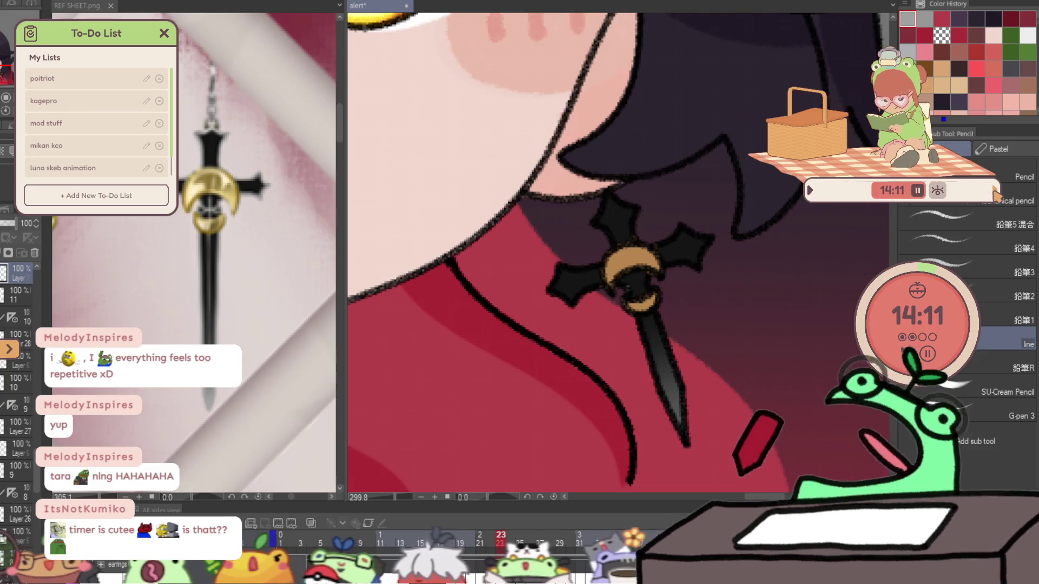
- Expand the companion game to full screen and walk the character back to the picnic blanket
click(908, 191)
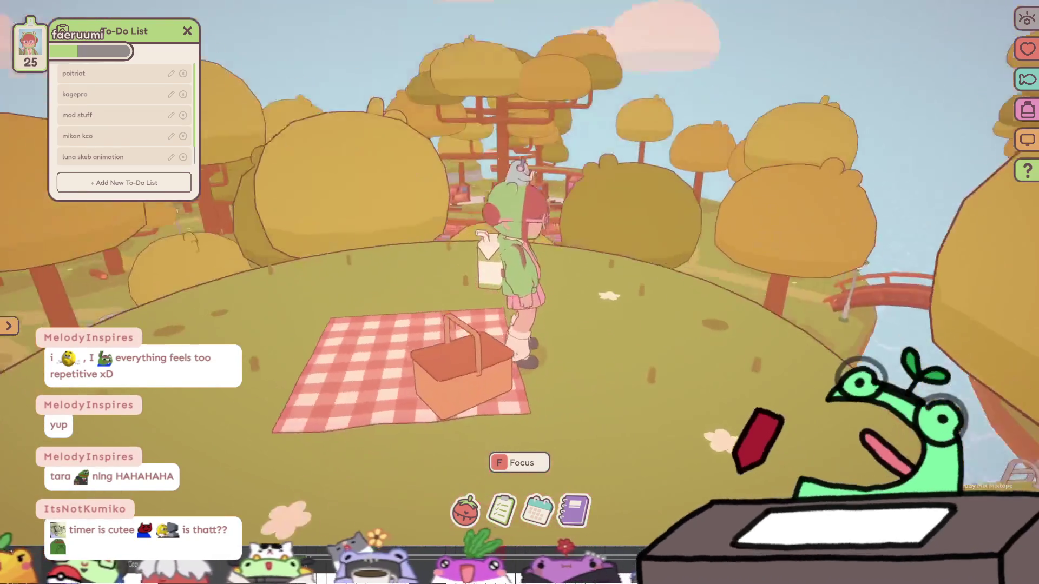
key(w)
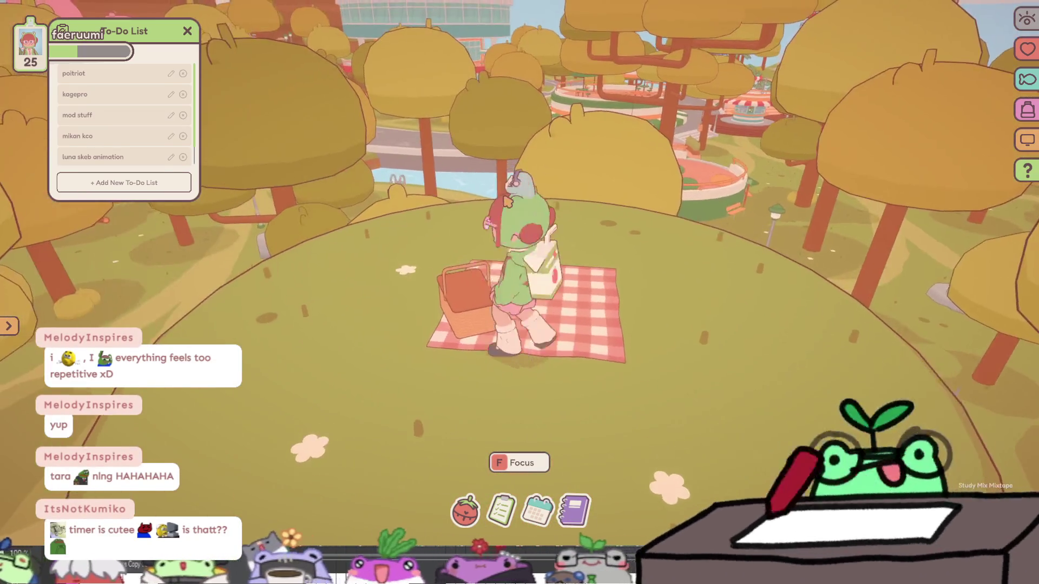
key(w)
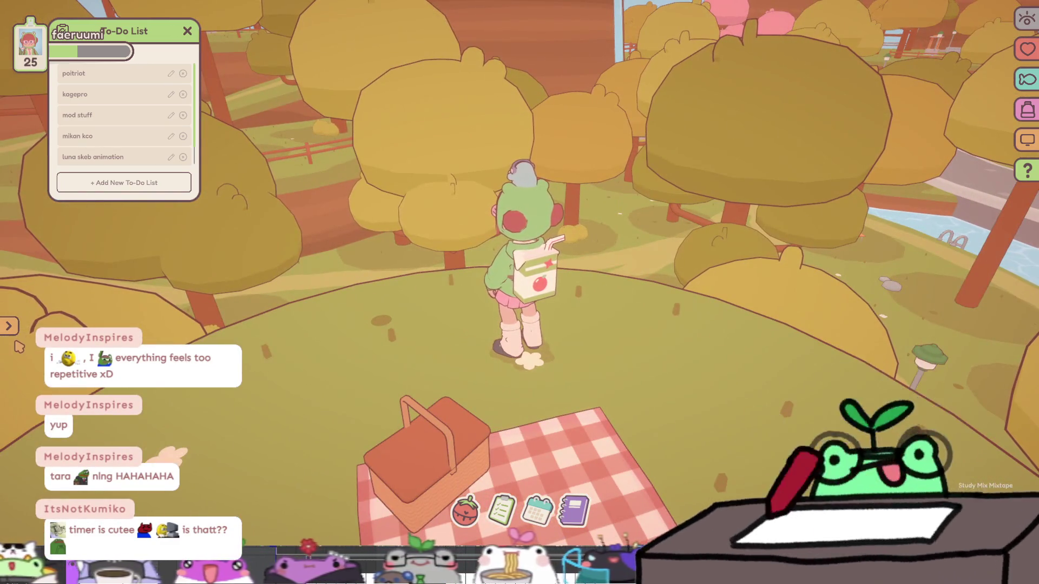
click(10, 326)
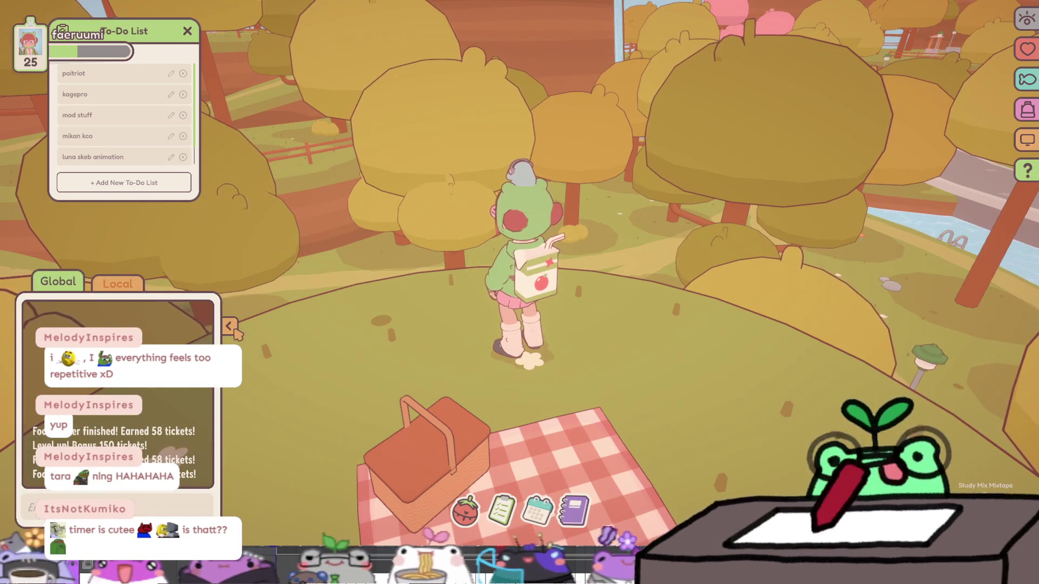
click(234, 329)
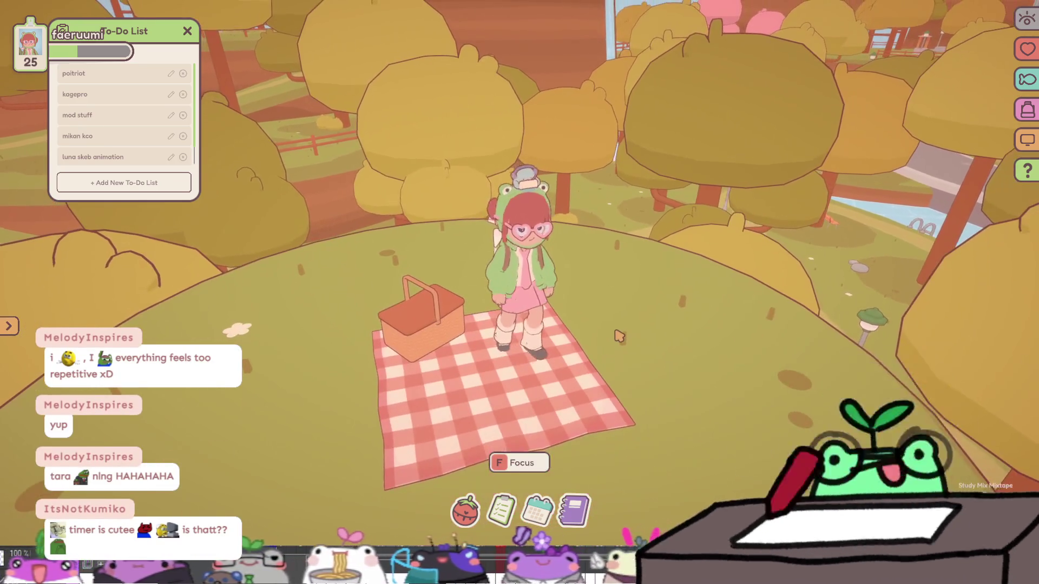
- Start a focus session with the character eating noodles on the blanket, then shrink the game window
key(f)
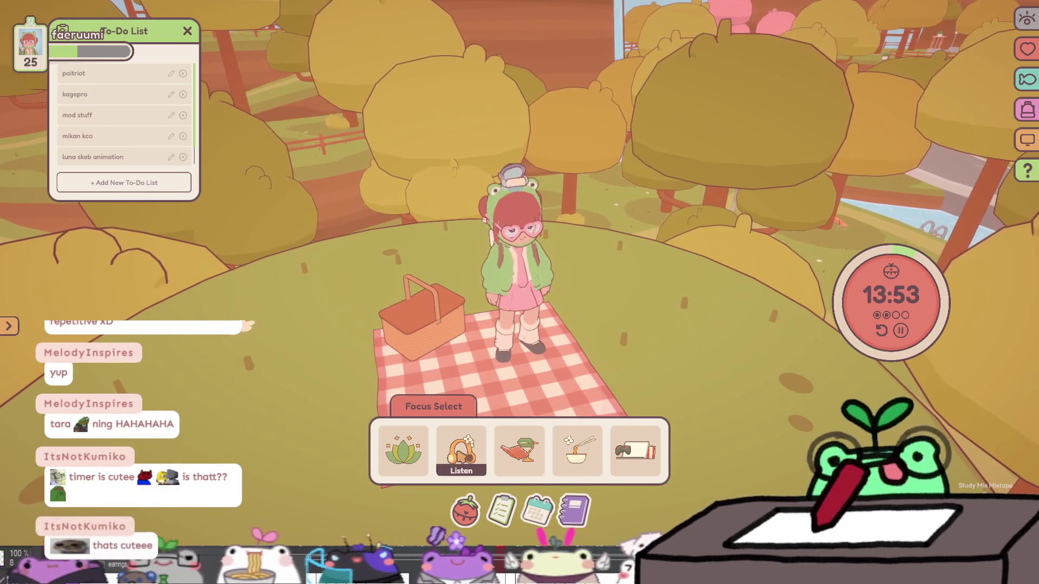
click(577, 450)
click(481, 392)
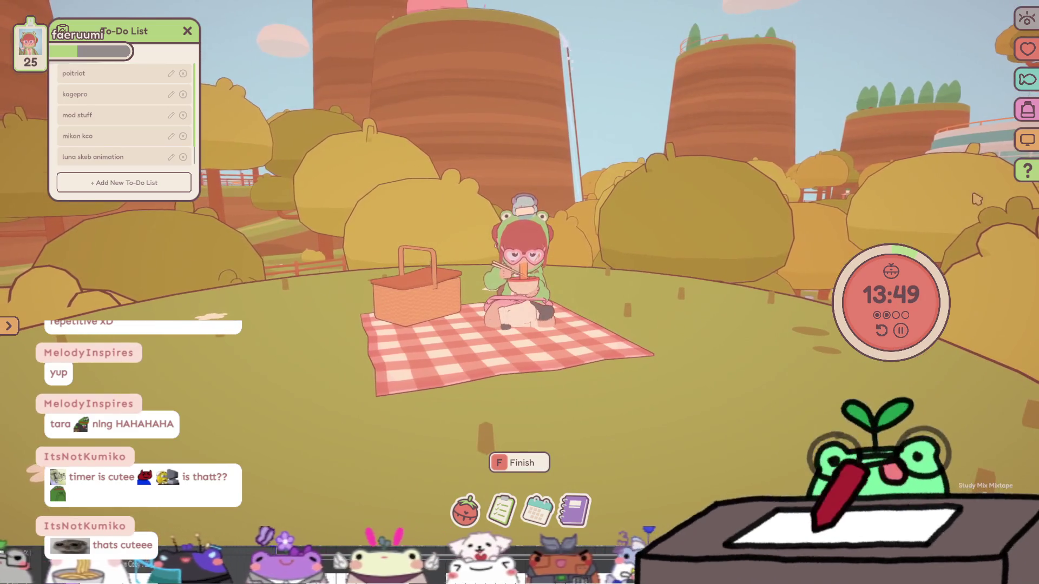
click(1026, 142)
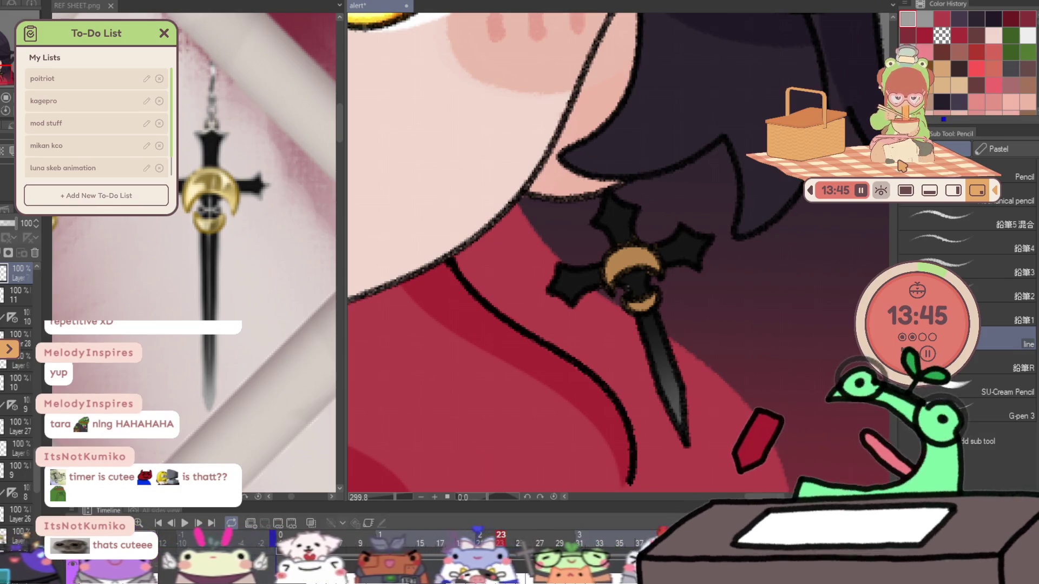
- Move the mini game window up and right, off the frame 23 earring close-up
drag(912, 164, 939, 145)
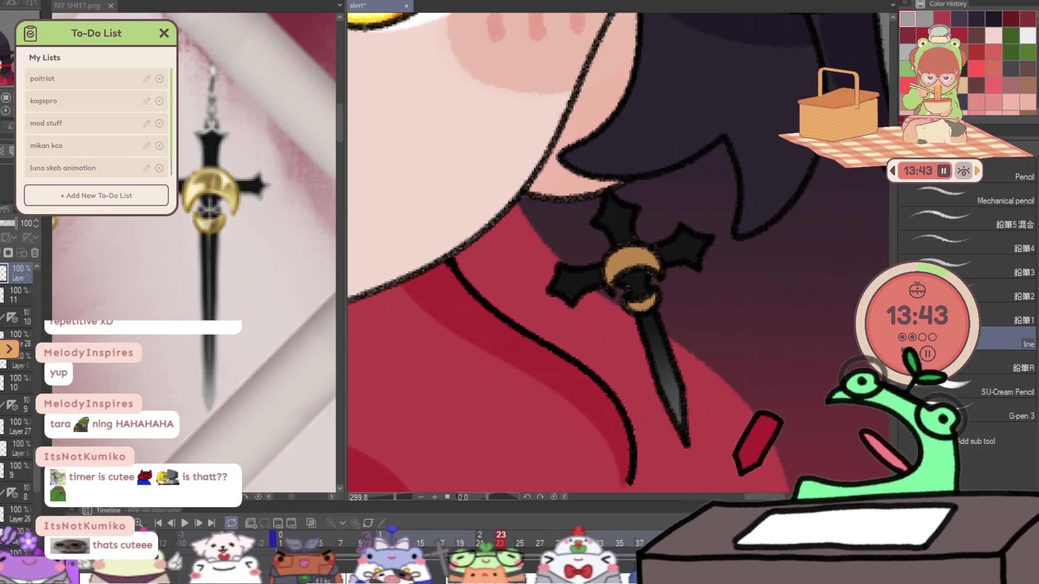
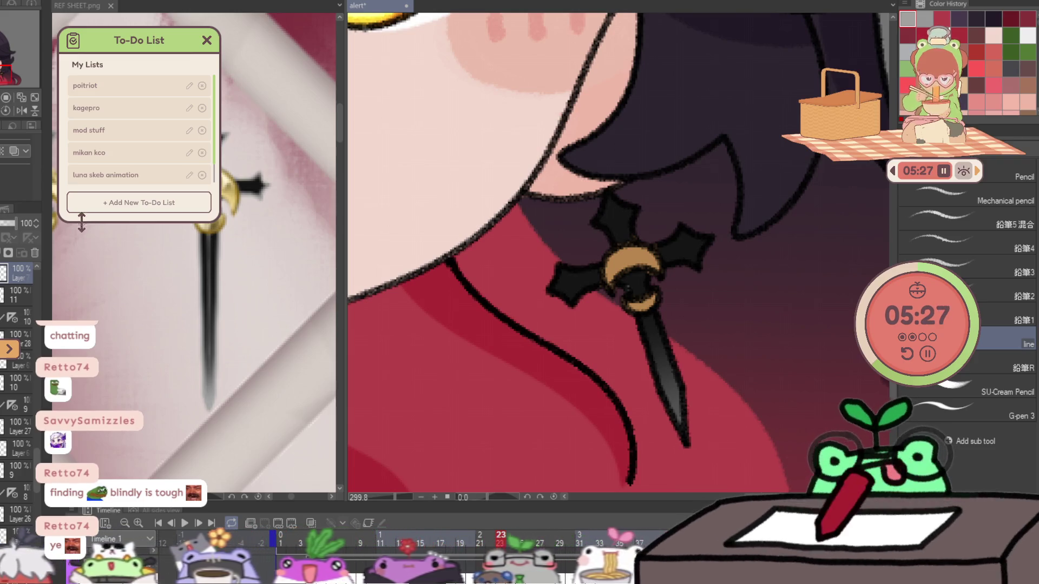
- Bring the earring into view and pencil a light grey highlight along the cross's left arm
mouse_move(139, 40)
mouse_down()
mouse_move(185, 29)
mouse_move(59, 42)
mouse_up()
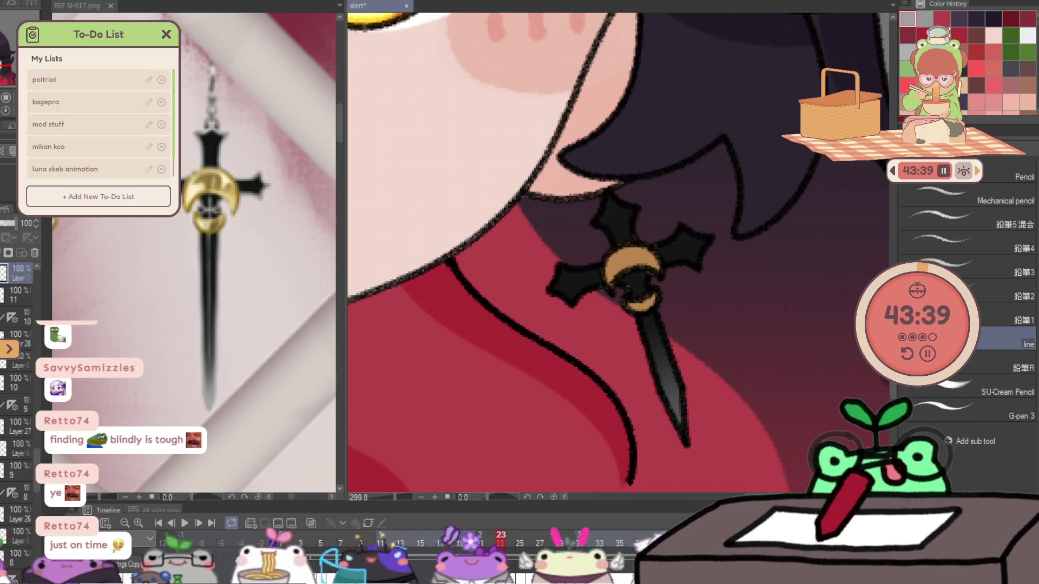
scroll(551, 238, down, 3)
scroll(550, 243, up, 4)
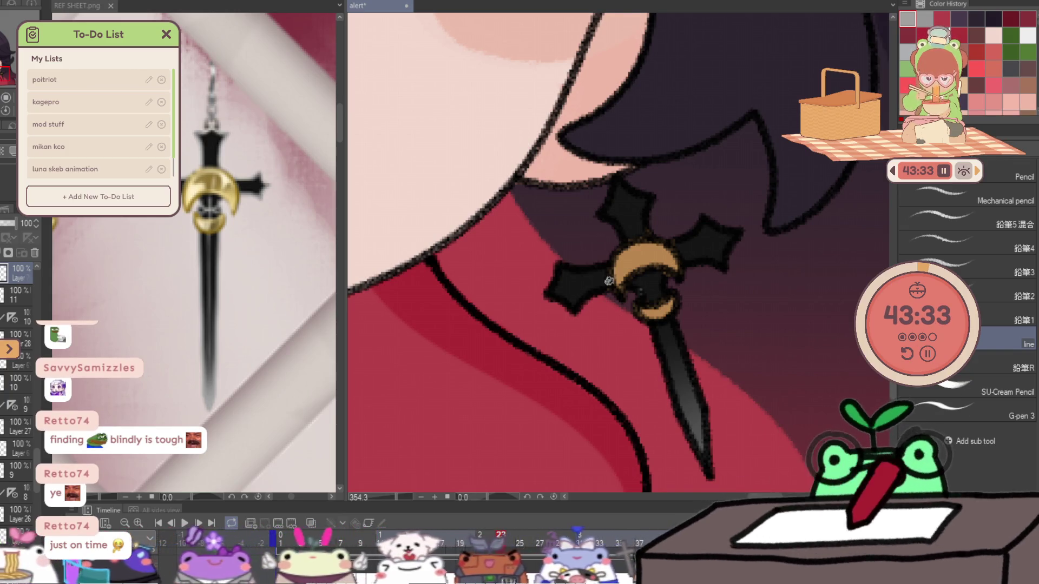
drag(565, 267, 580, 273)
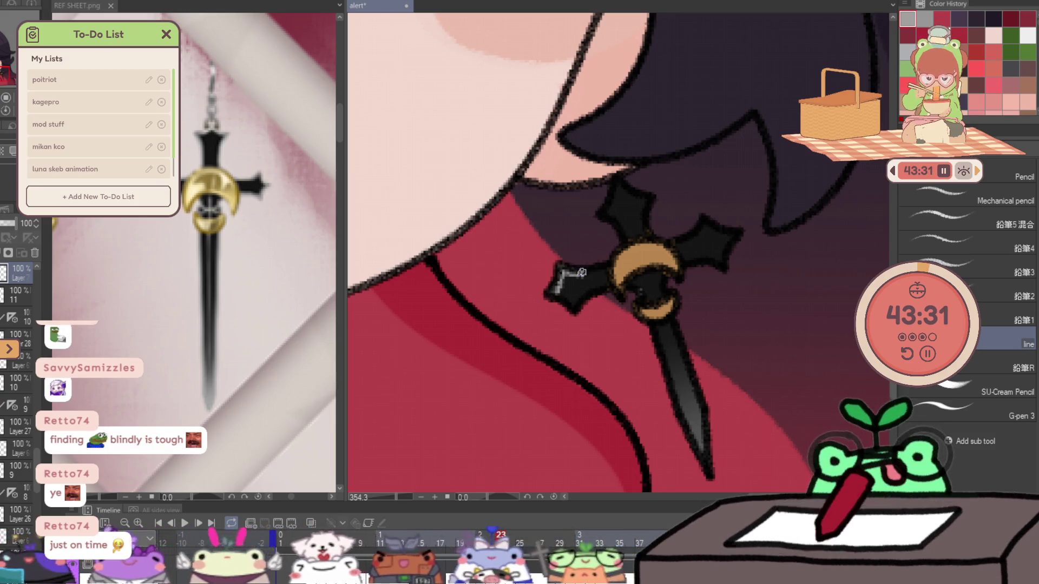
- Add grey highlights to the upper arm, right arm and blade's left edge, redoing one stray stroke, then zoom out
mouse_move(603, 214)
mouse_down()
mouse_move(624, 228)
mouse_move(614, 197)
mouse_move(626, 191)
mouse_up()
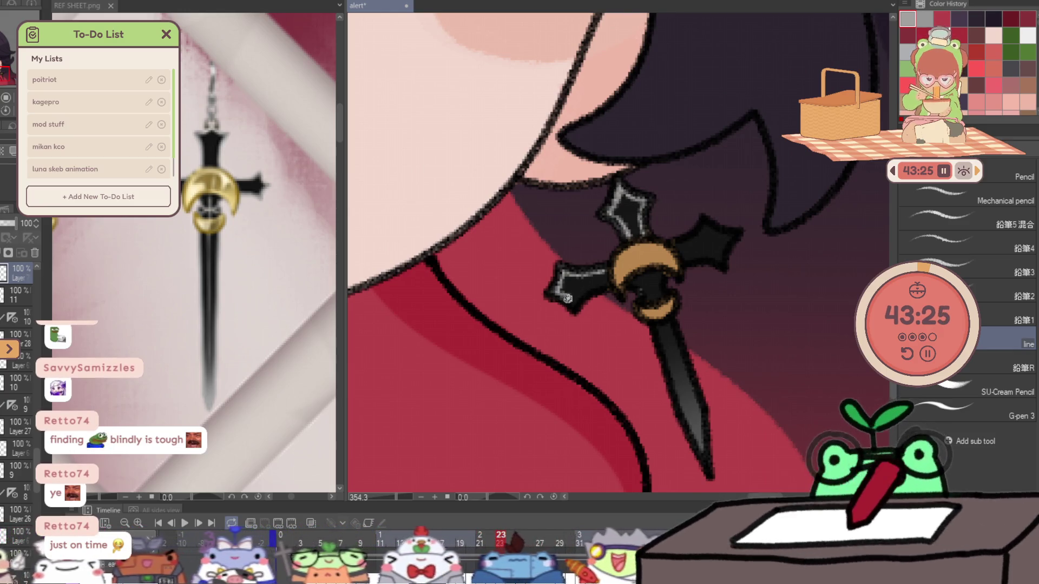
mouse_move(577, 301)
mouse_down()
mouse_move(610, 286)
mouse_move(653, 313)
mouse_move(666, 373)
mouse_up()
key(ctrl+z)
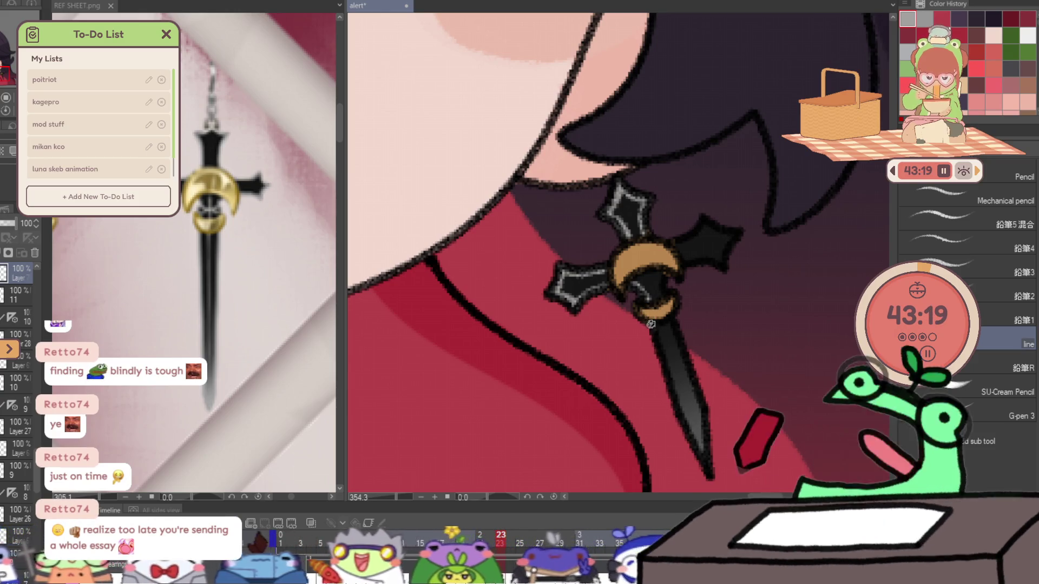
mouse_move(657, 346)
mouse_down()
mouse_move(687, 422)
mouse_move(708, 443)
mouse_up()
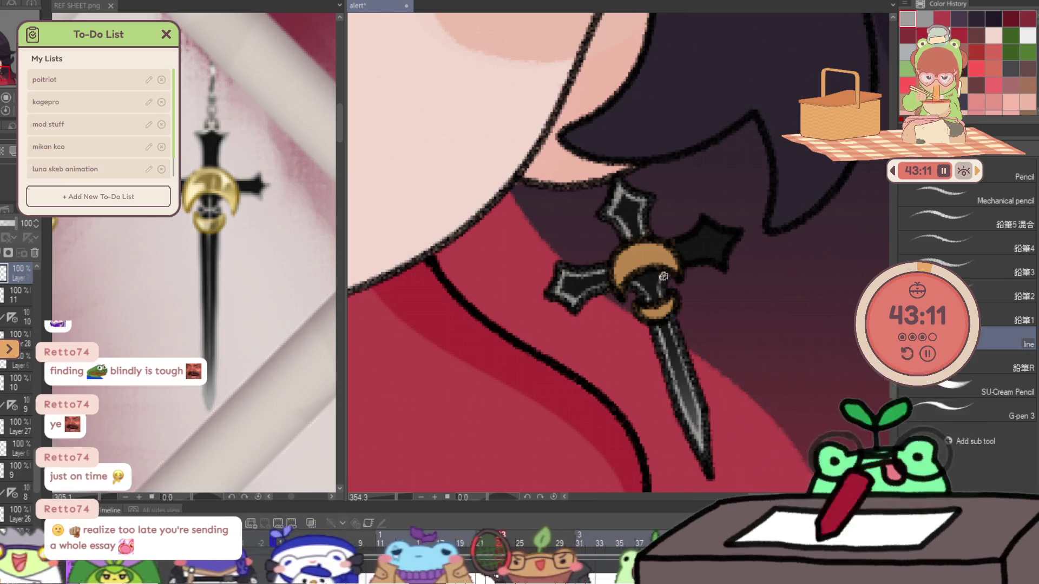
mouse_move(693, 235)
mouse_down()
mouse_move(706, 217)
mouse_move(728, 231)
mouse_move(736, 240)
mouse_move(722, 273)
mouse_move(692, 261)
mouse_move(714, 261)
mouse_up()
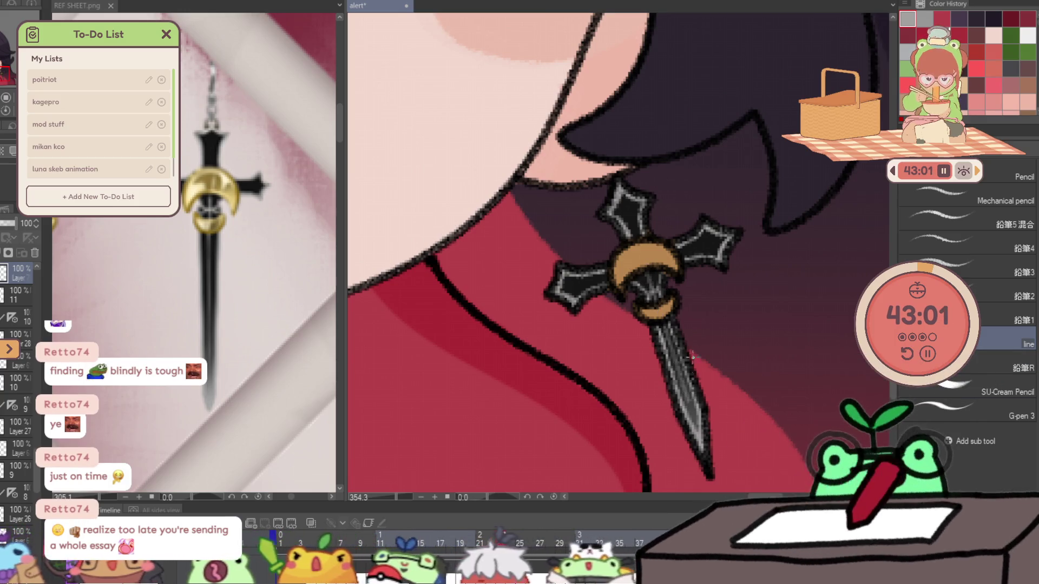
drag(651, 277, 630, 207)
alt+click(726, 287)
- Advance to the next animation frame, add a new layer beneath the drawing, and zoom in on the earring
key(p)
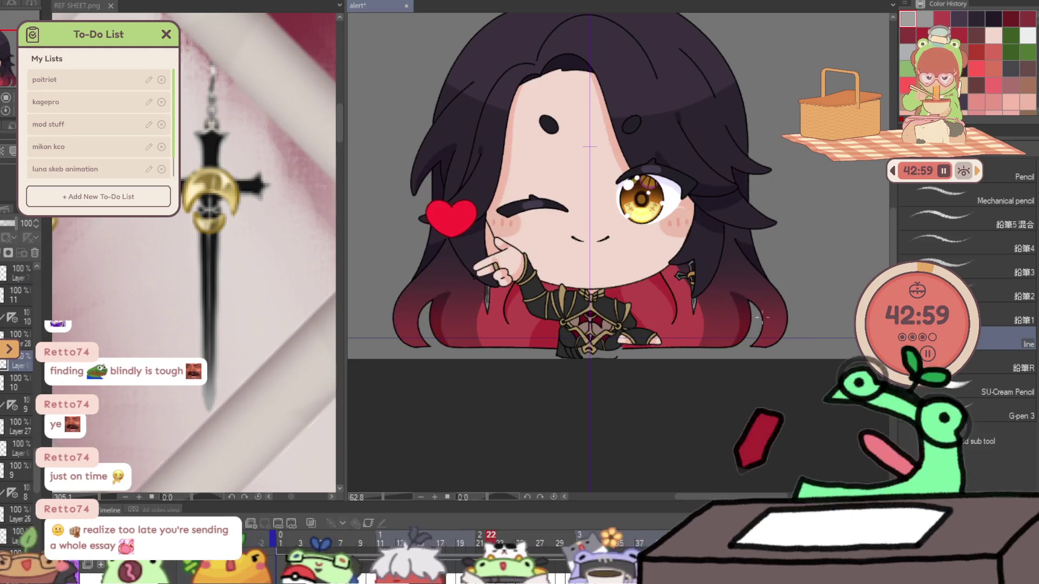
key(Right)
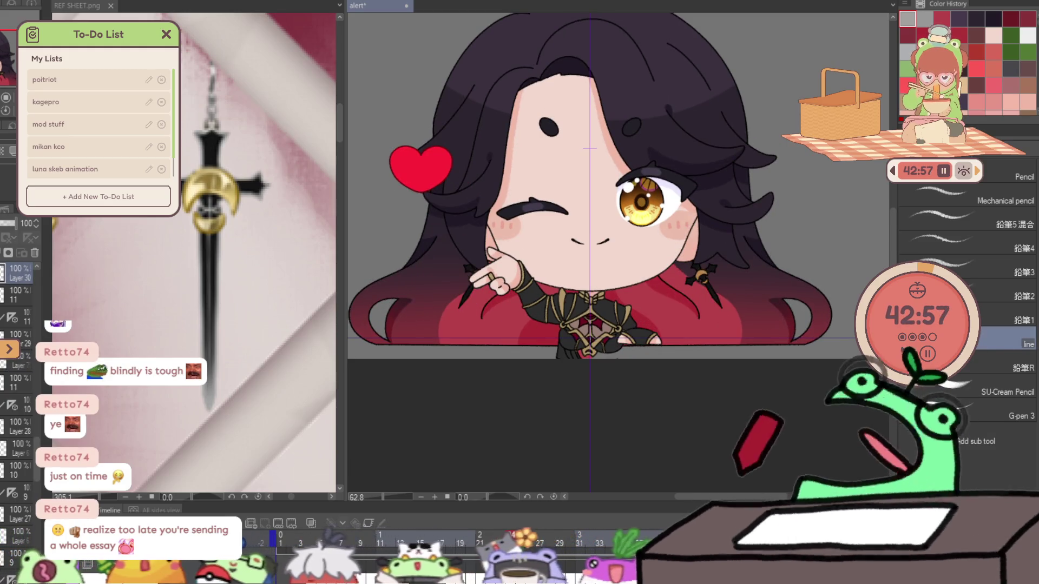
key(b)
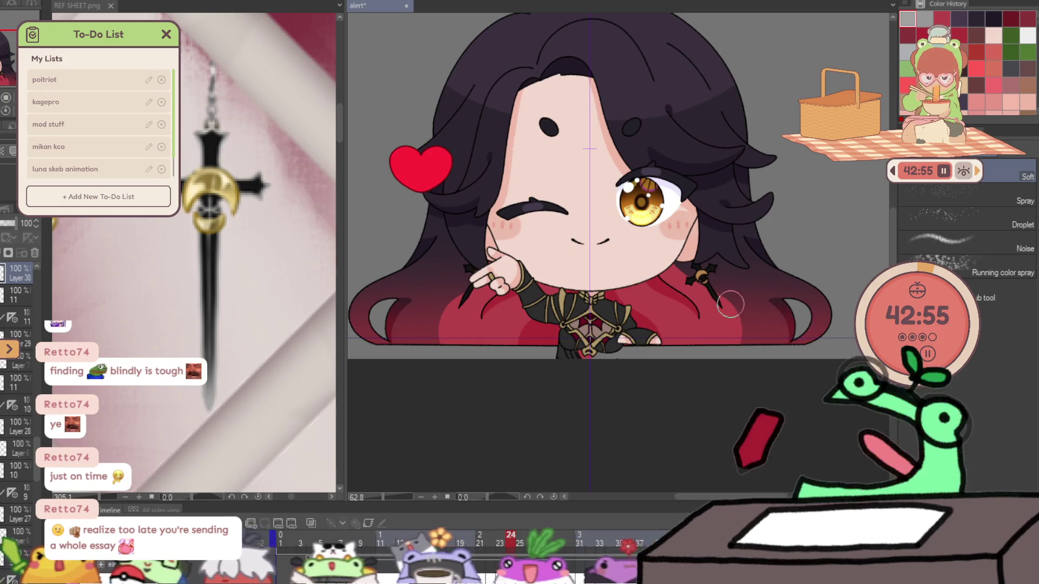
key(ctrl+shift+n)
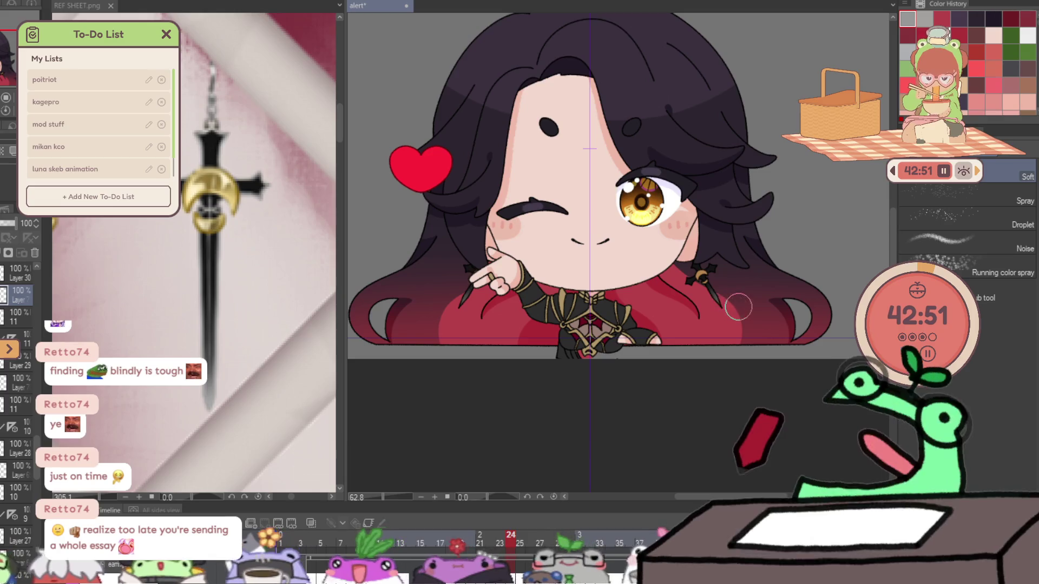
scroll(732, 285, up, 3)
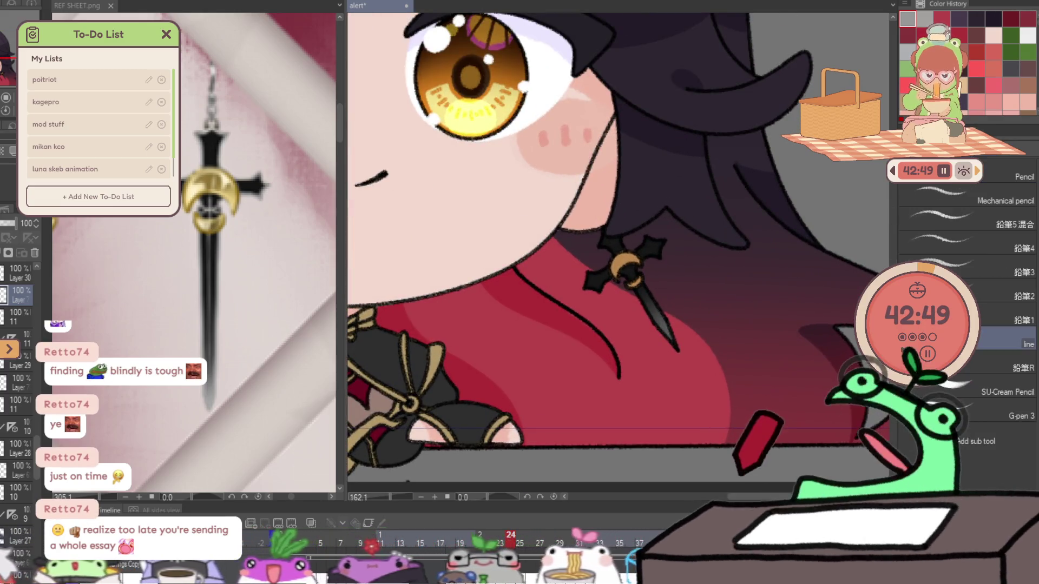
scroll(647, 252, up, 3)
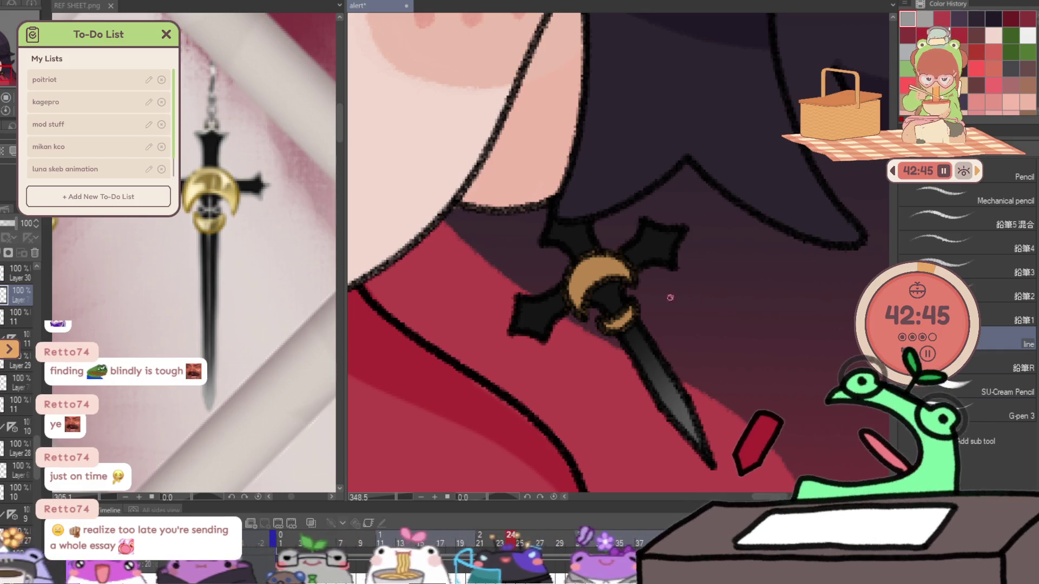
- Pencil grey highlights on the cross's left, top and right arms and the blade's left edge
mouse_move(519, 302)
mouse_down()
mouse_move(565, 281)
mouse_move(514, 327)
mouse_move(541, 340)
mouse_move(557, 317)
mouse_up()
mouse_move(547, 237)
mouse_down()
mouse_move(574, 262)
mouse_move(553, 223)
mouse_move(591, 232)
mouse_move(597, 251)
mouse_move(643, 220)
mouse_move(664, 223)
mouse_move(683, 230)
mouse_move(677, 253)
mouse_up()
key(ctrl+z)
key(ctrl+z)
key(ctrl+z)
key(ctrl+y)
key(ctrl+y)
key(ctrl+y)
drag(633, 267, 672, 258)
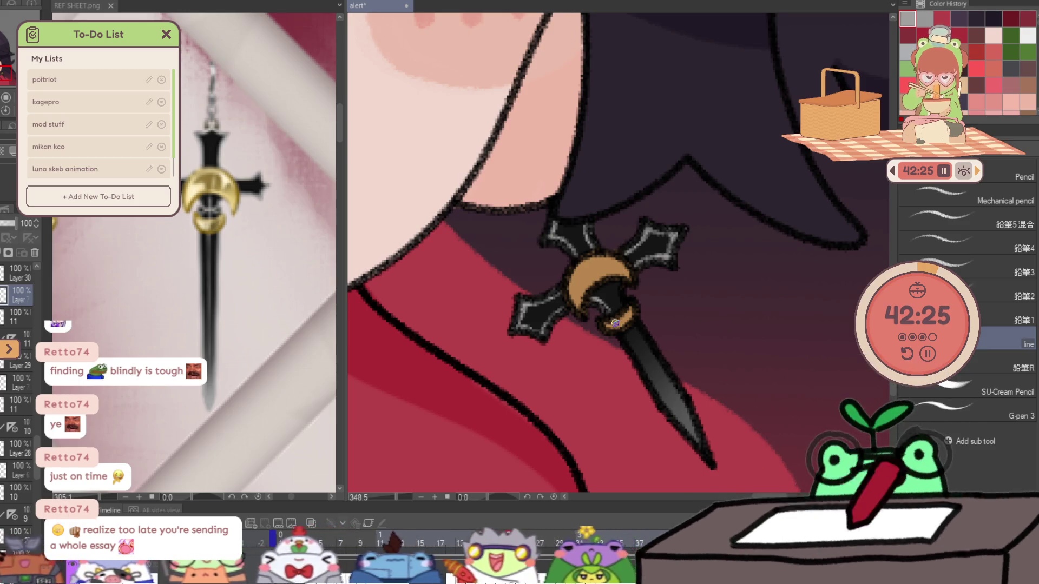
drag(620, 331, 656, 397)
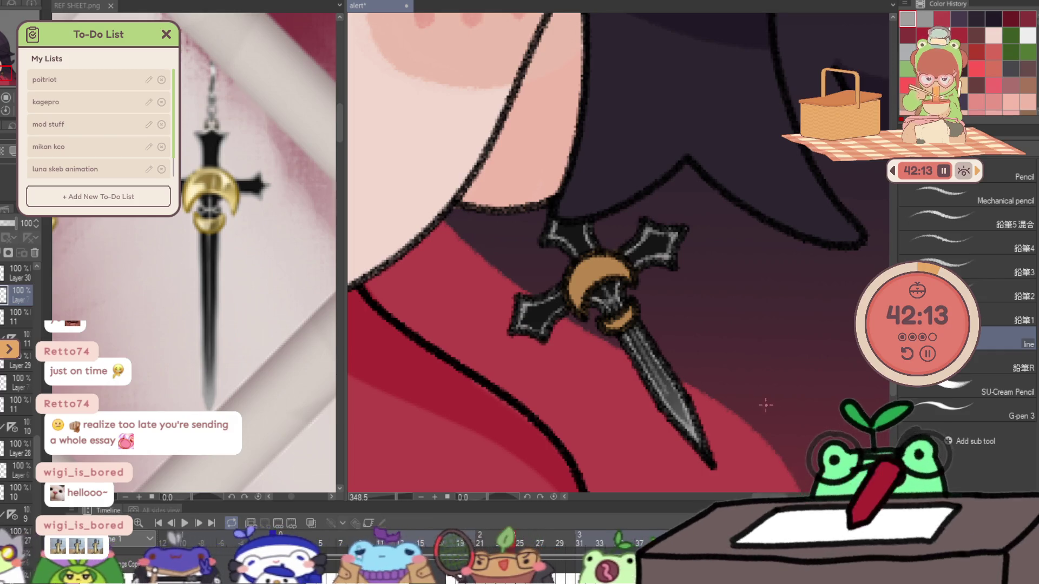
- Move ahead a few frames, add a layer beneath Layer 31, and airbrush soft grey shading on the blade
key(ctrl+z)
key(ctrl+z)
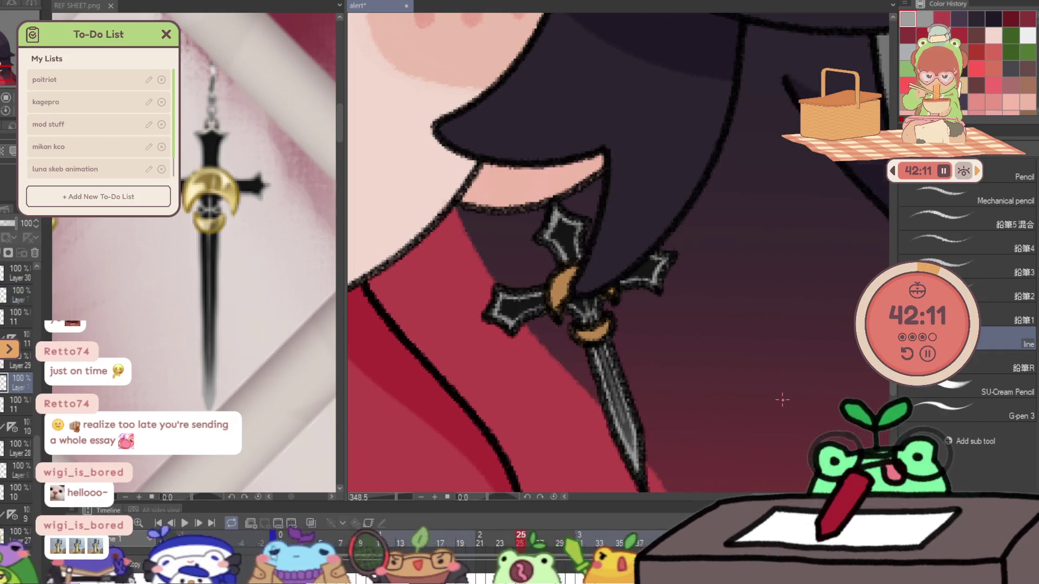
key(ctrl+z)
key(ctrl+y)
key(ctrl+z)
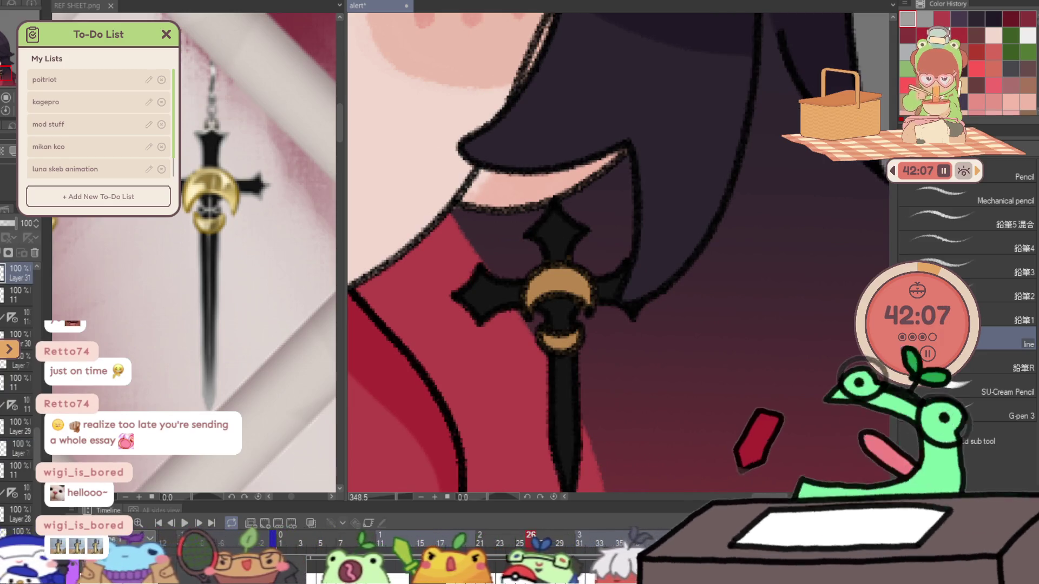
key(ctrl+shift+n)
key(b)
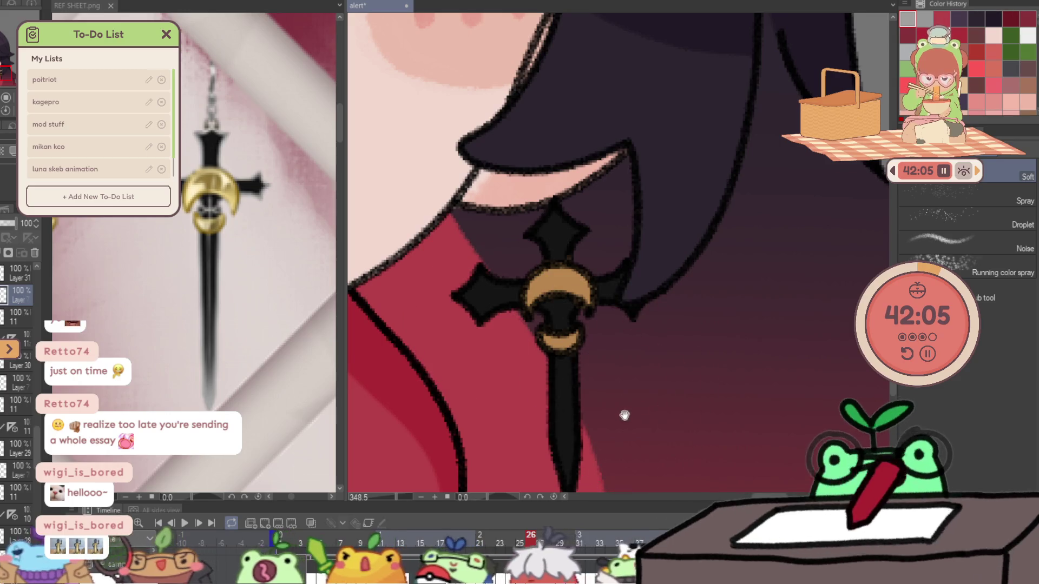
scroll(621, 412, down, 2)
mouse_move(510, 436)
mouse_down()
mouse_move(568, 440)
mouse_move(585, 367)
mouse_up()
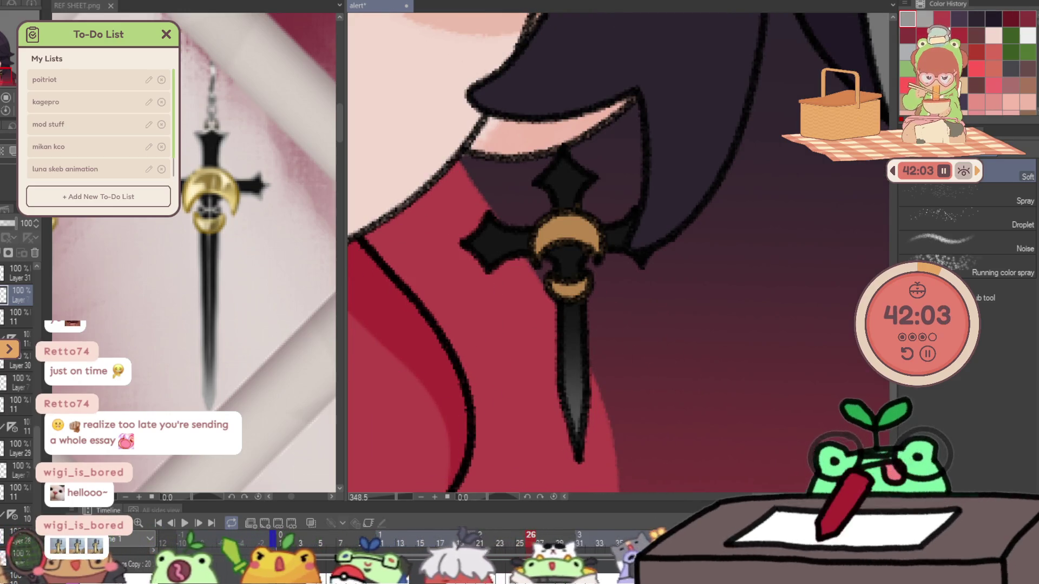
key(p)
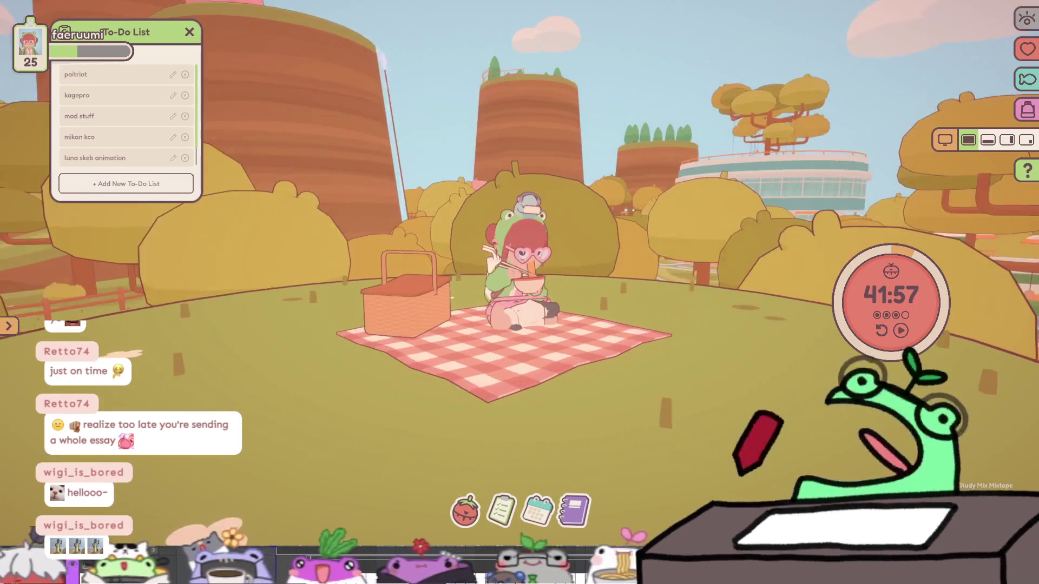
- Leave the current On-Together session and go through the title screen to the lobby
key(Escape)
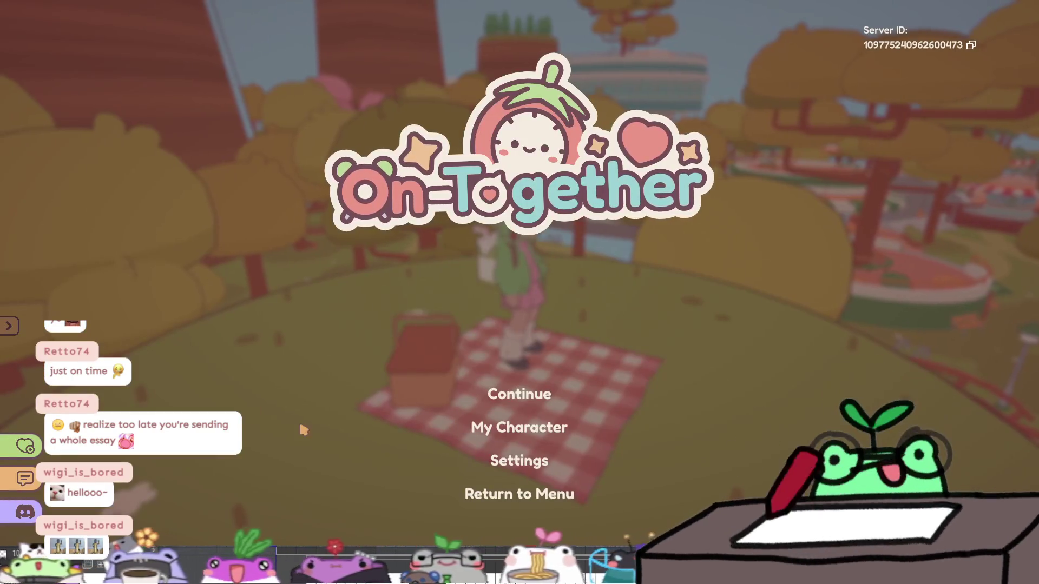
click(511, 493)
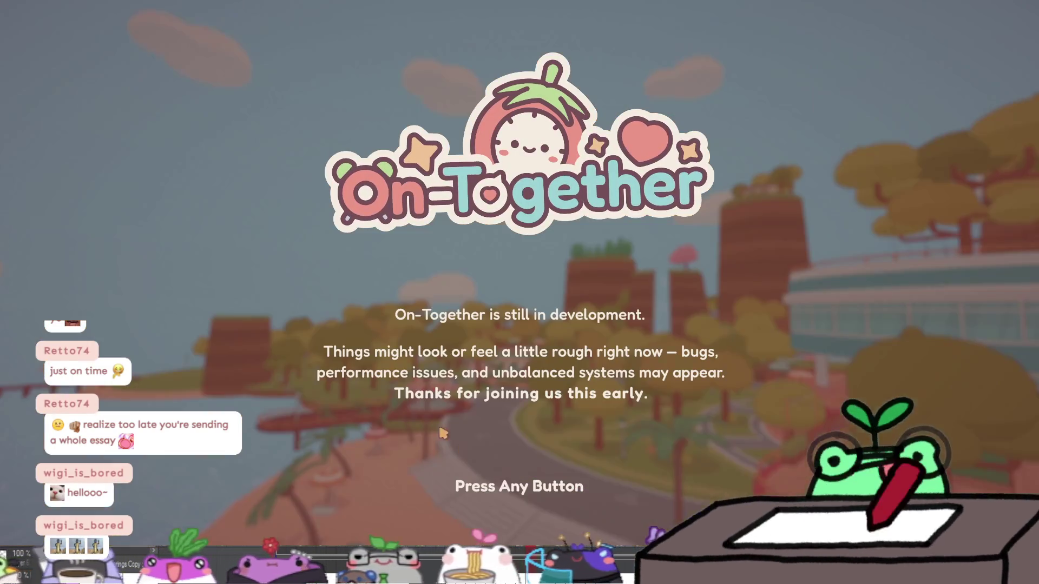
click(367, 389)
click(520, 411)
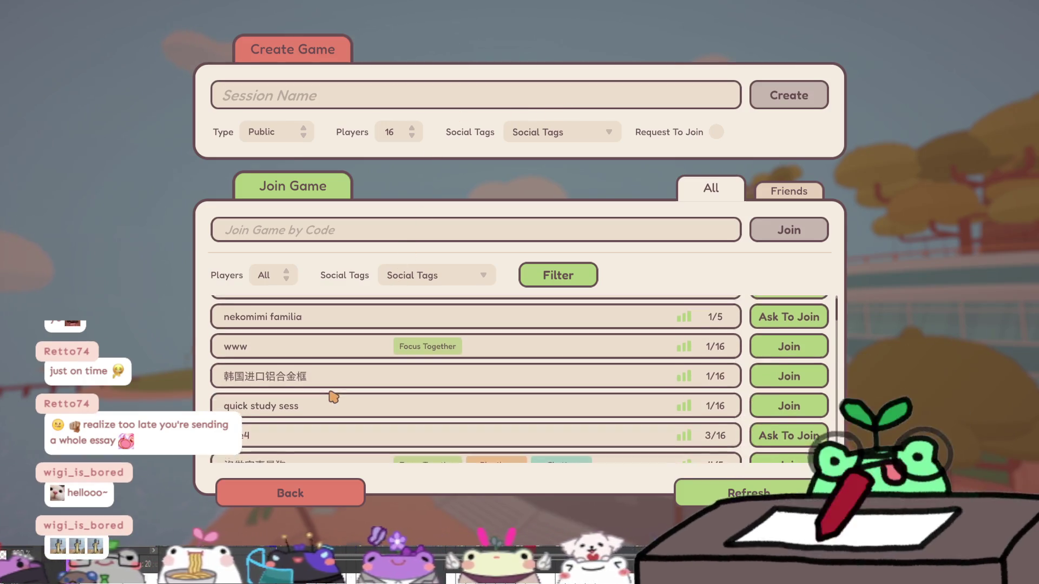
- Create a public 16-player game named 'frogs'
scroll(335, 373, down, 2)
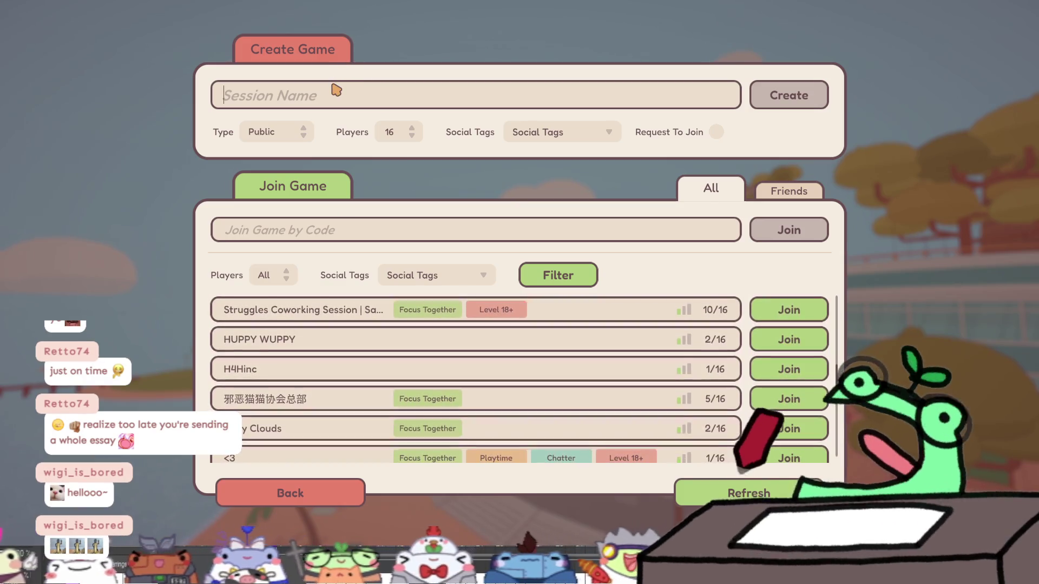
text(frogs)
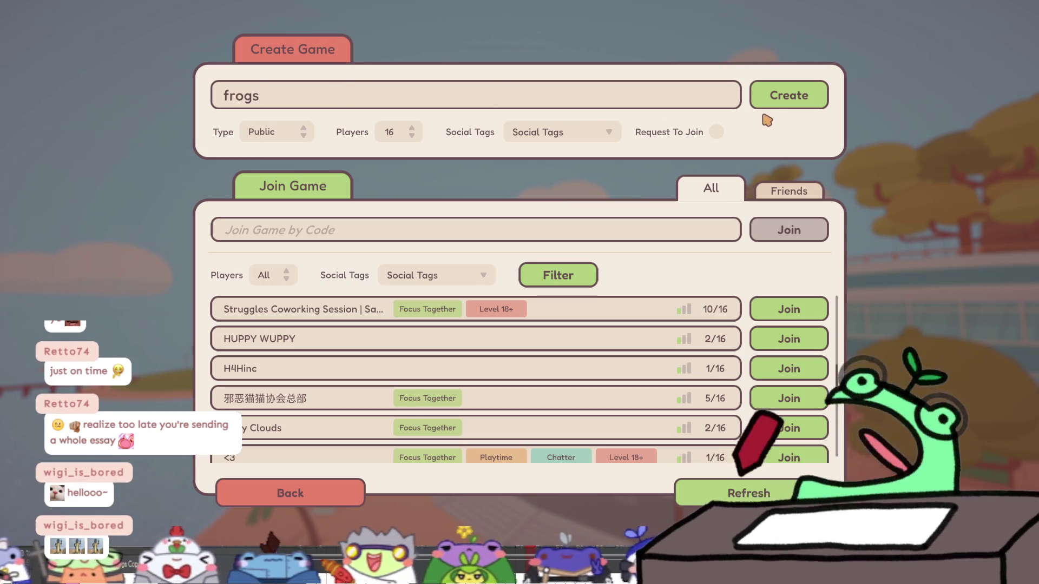
click(780, 107)
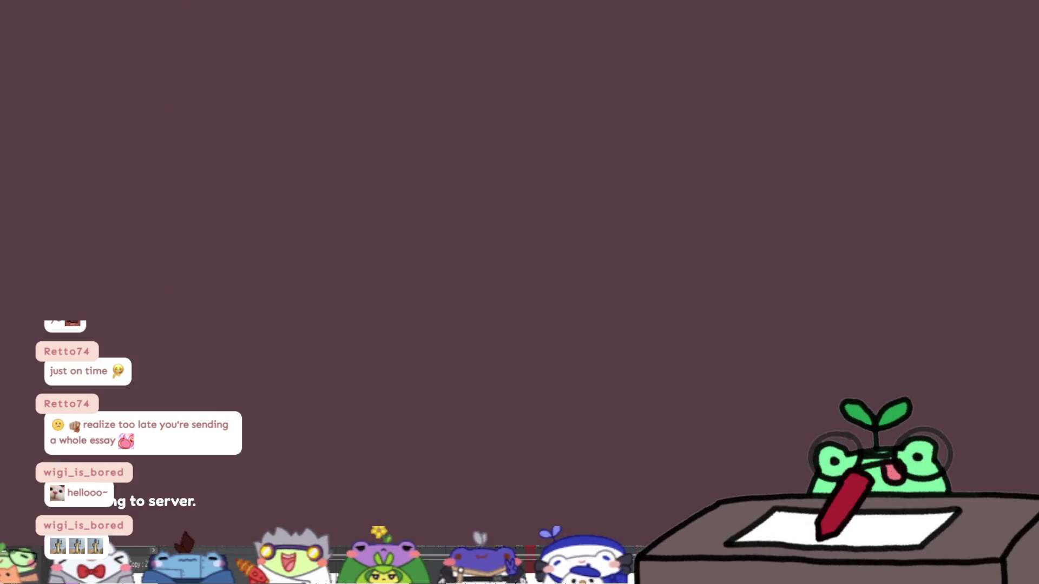
- Walk the character along the pond road into the striped café up to the counter
key(w)
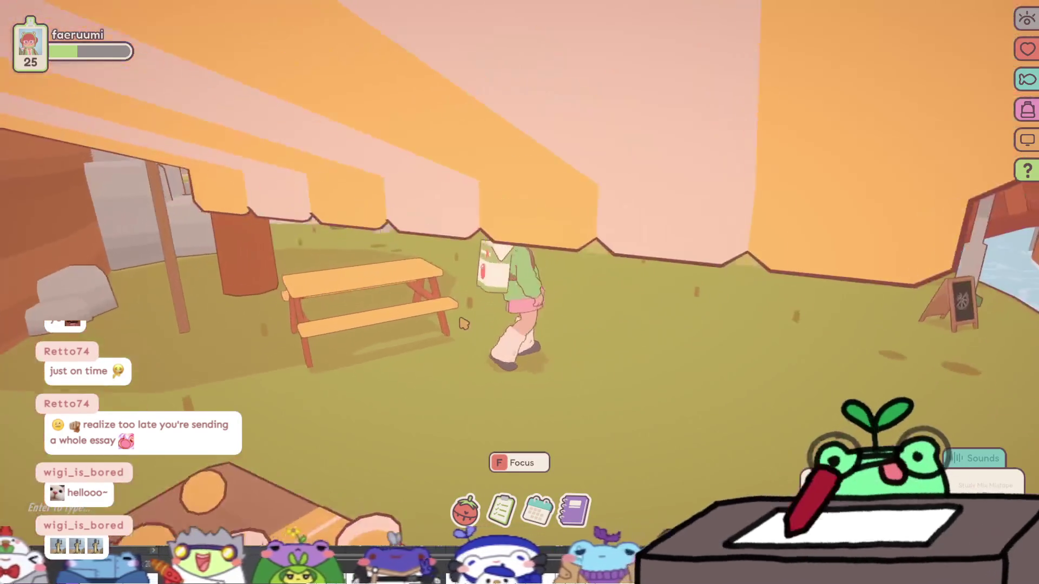
key(w)
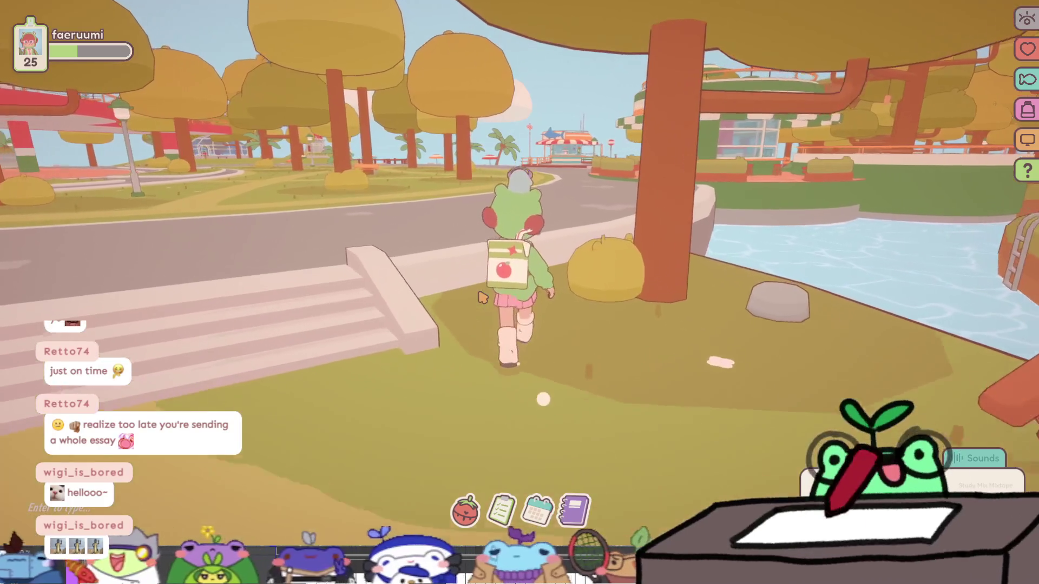
key(w)
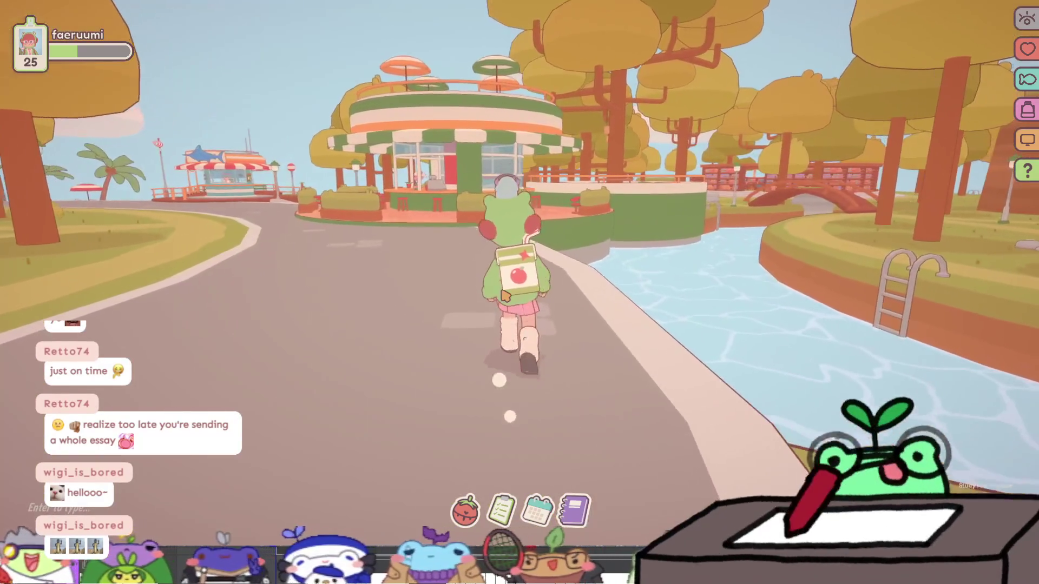
key(w)
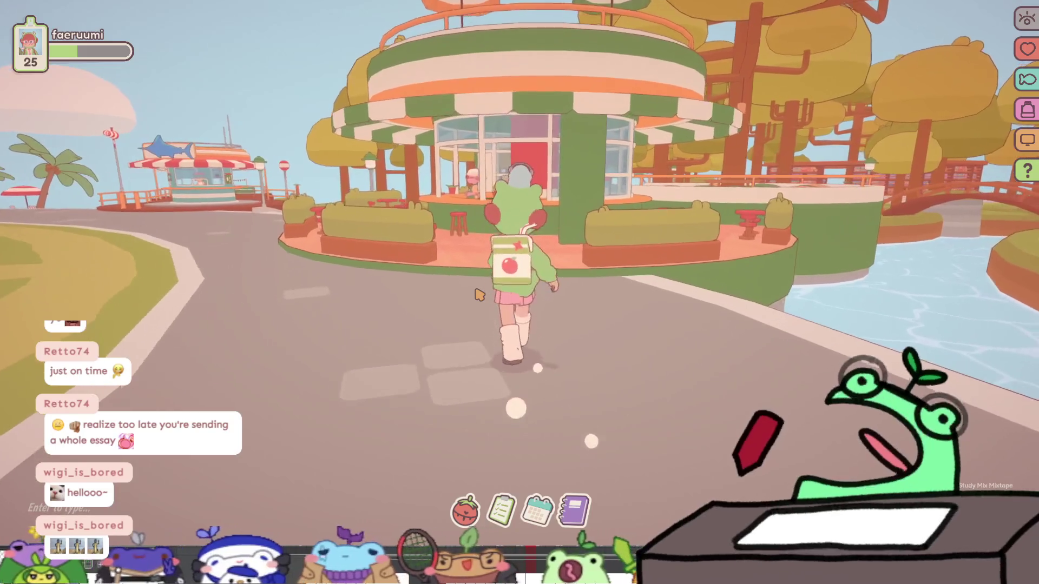
key(w)
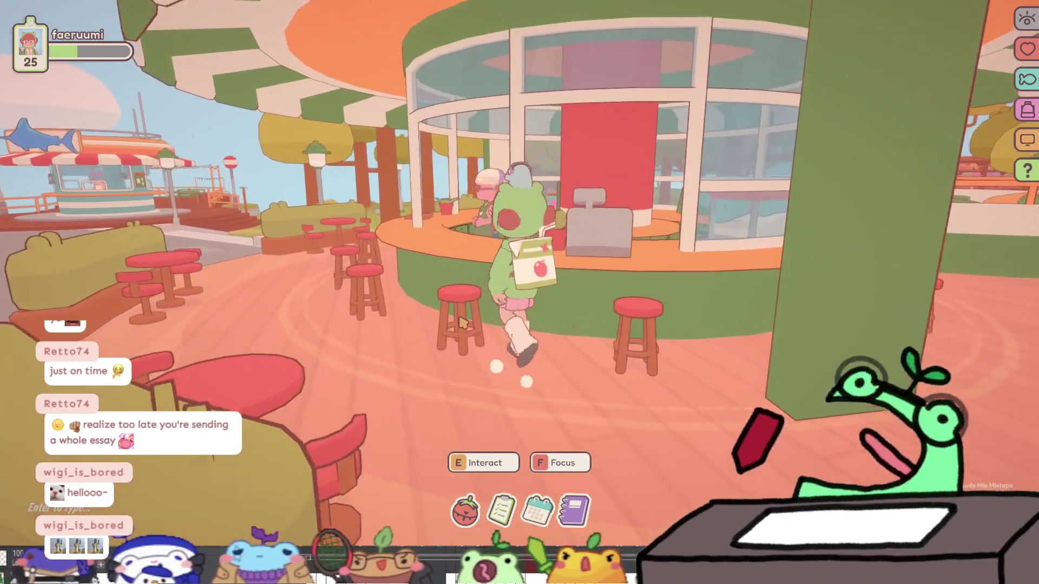
- Start the Write focus activity at the counter and shrink the game into a small overlay
key(f)
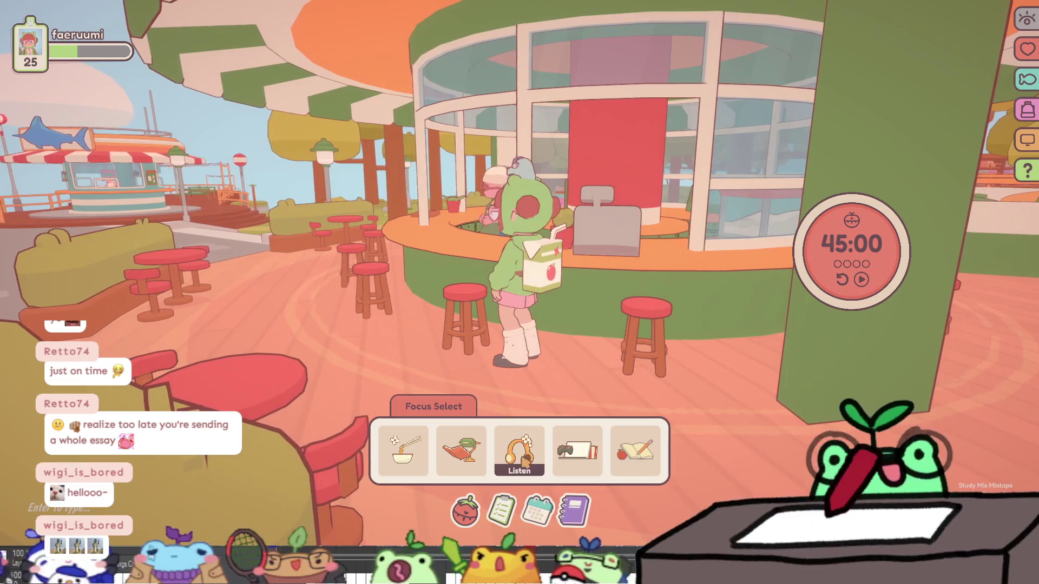
click(635, 450)
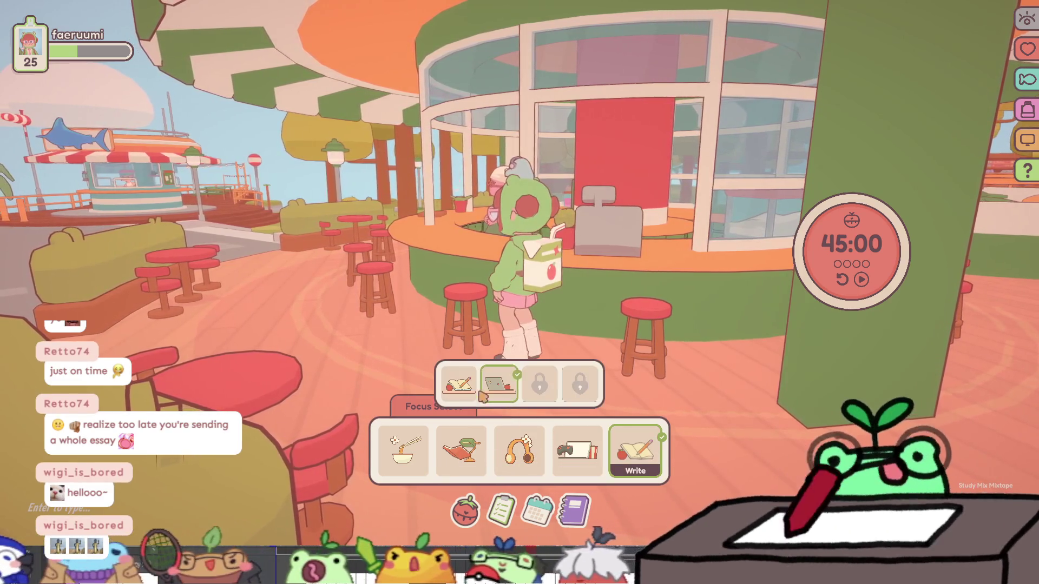
click(452, 385)
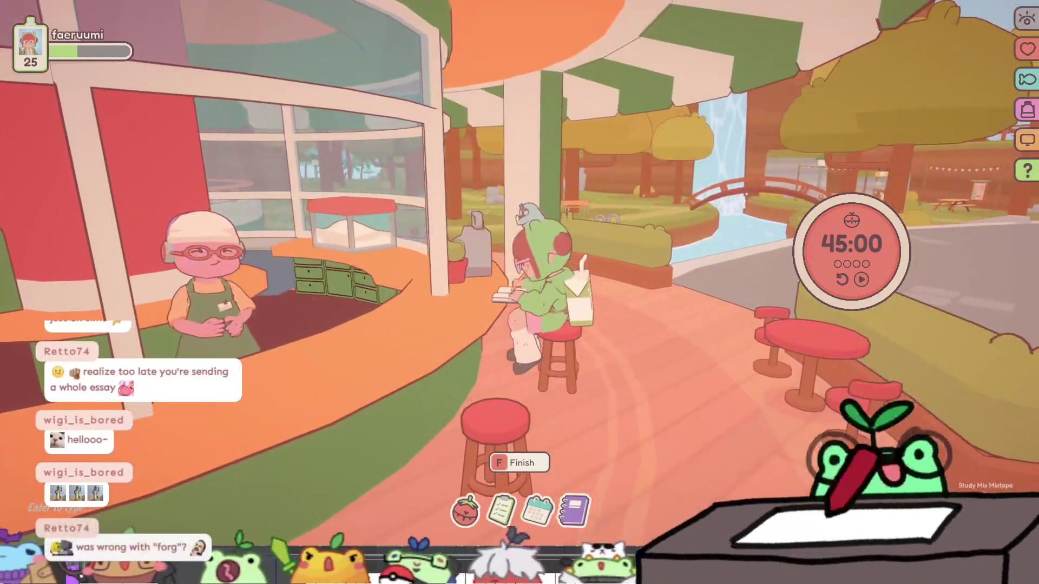
click(1026, 141)
click(1027, 142)
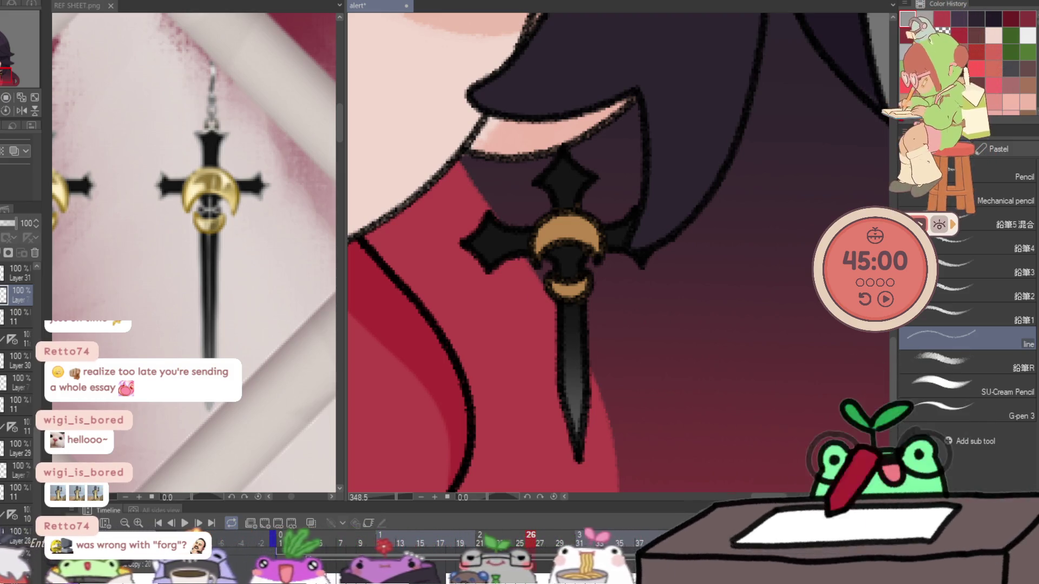
- Move the On-Together pet off the colour palette to the canvas's left and expand its mini timer bar
mouse_move(949, 155)
mouse_down()
mouse_move(397, 351)
mouse_move(414, 450)
mouse_up()
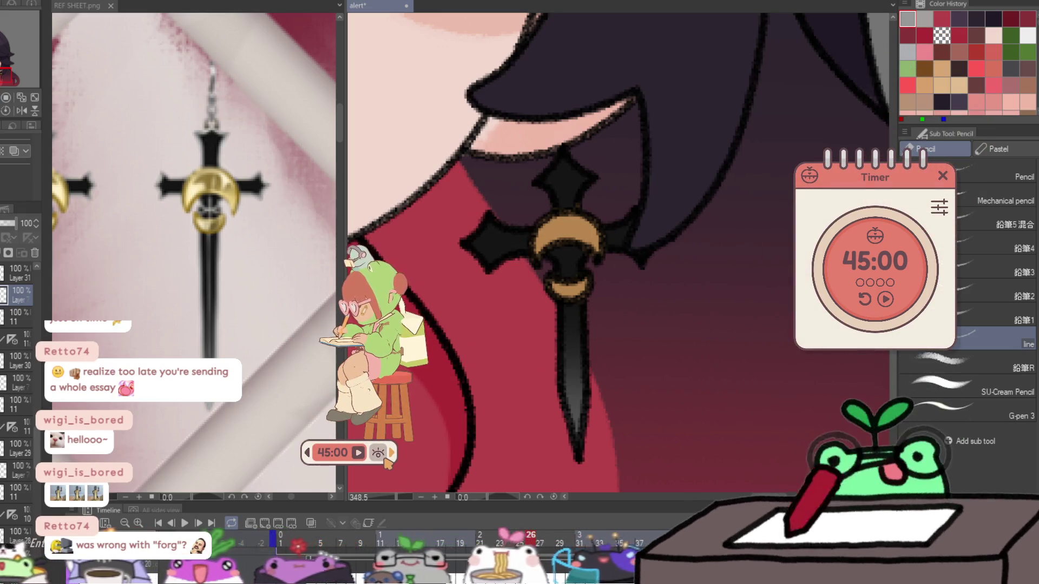
click(391, 455)
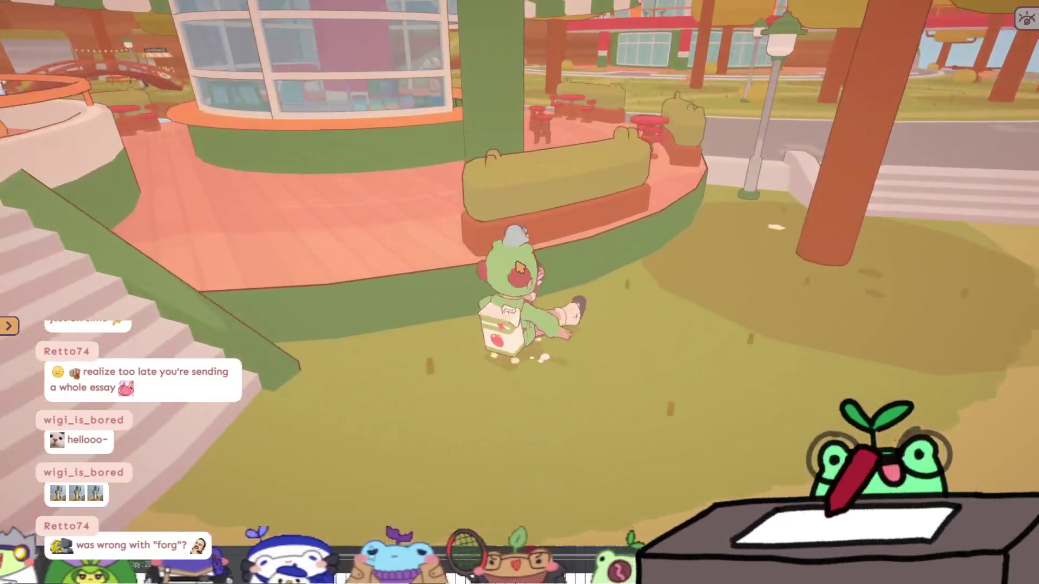
- Walk onto the plaza deck, sit playing a handheld for the Connect focus activity, and unhide the UI
key(w)
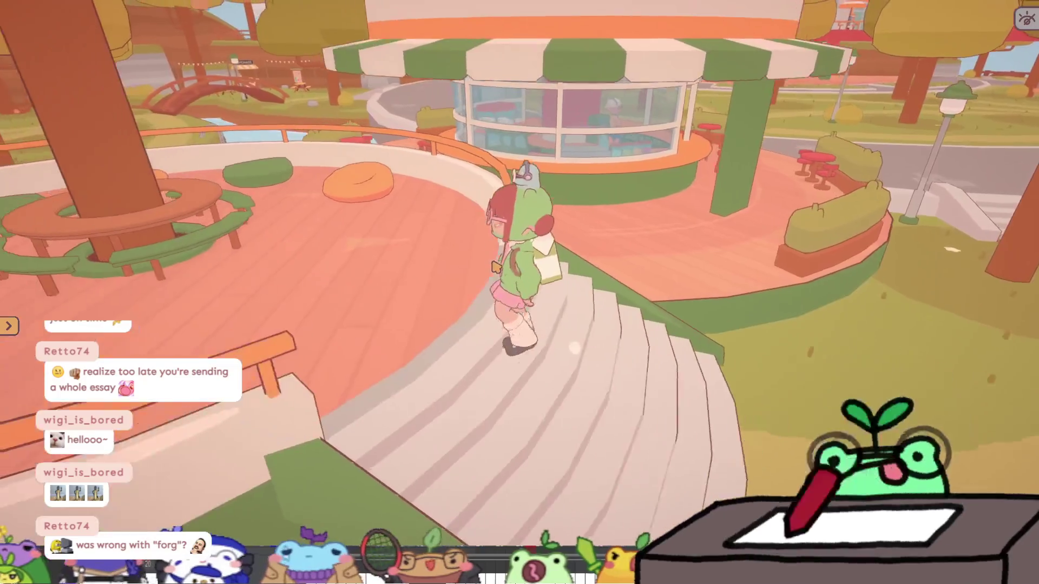
key(f)
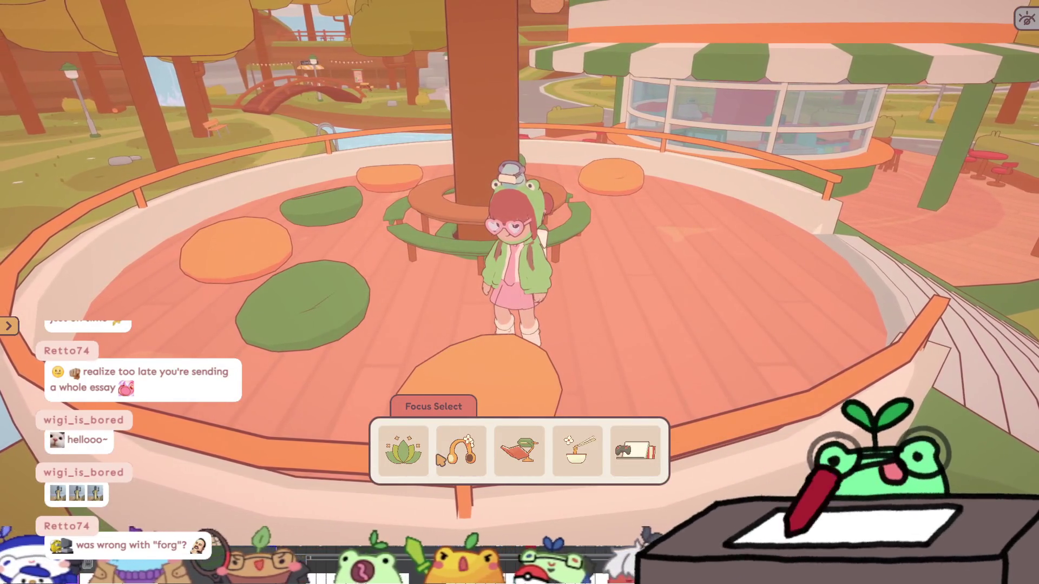
key(5)
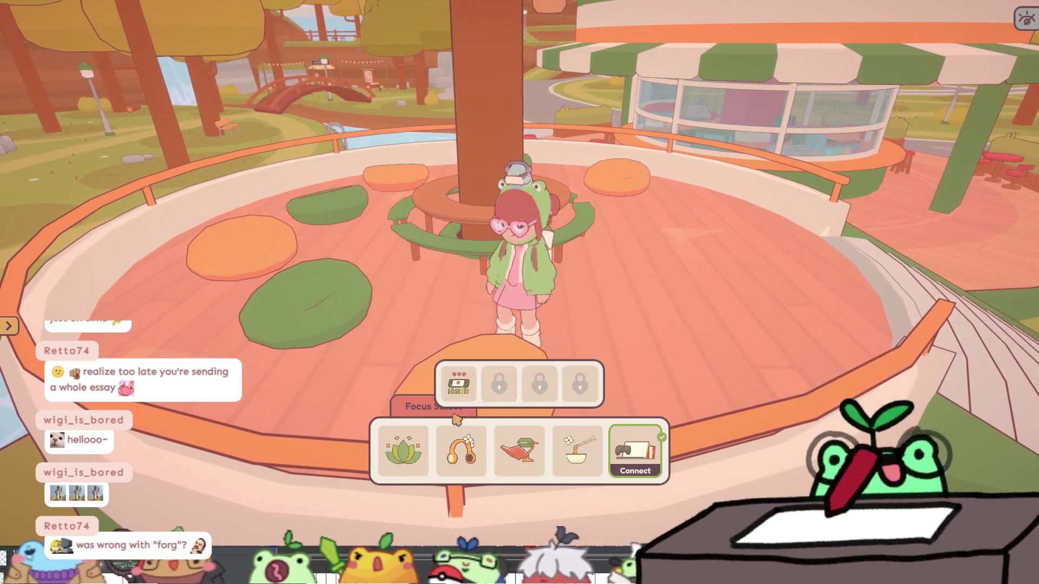
click(458, 384)
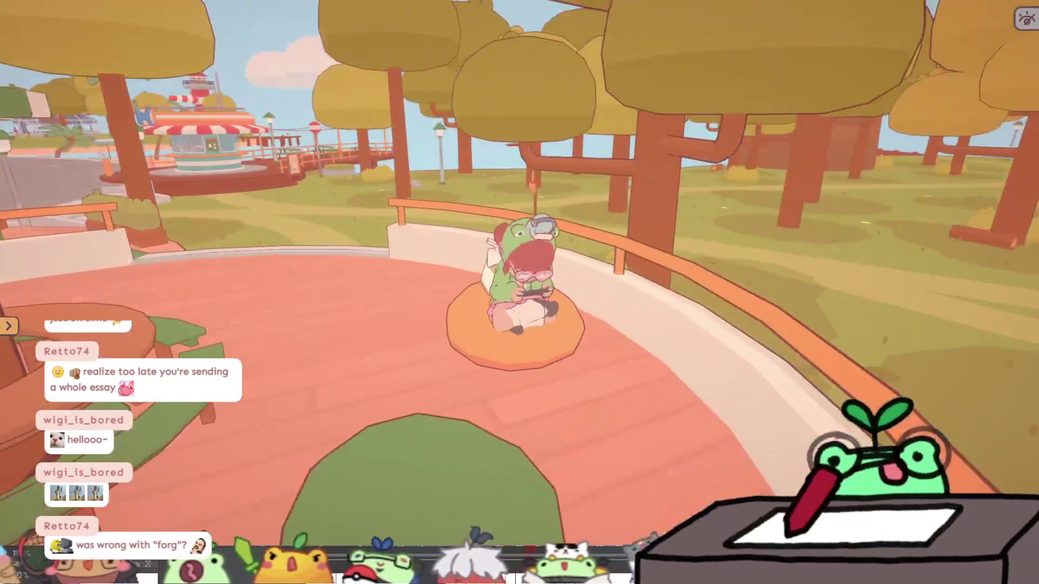
click(1025, 20)
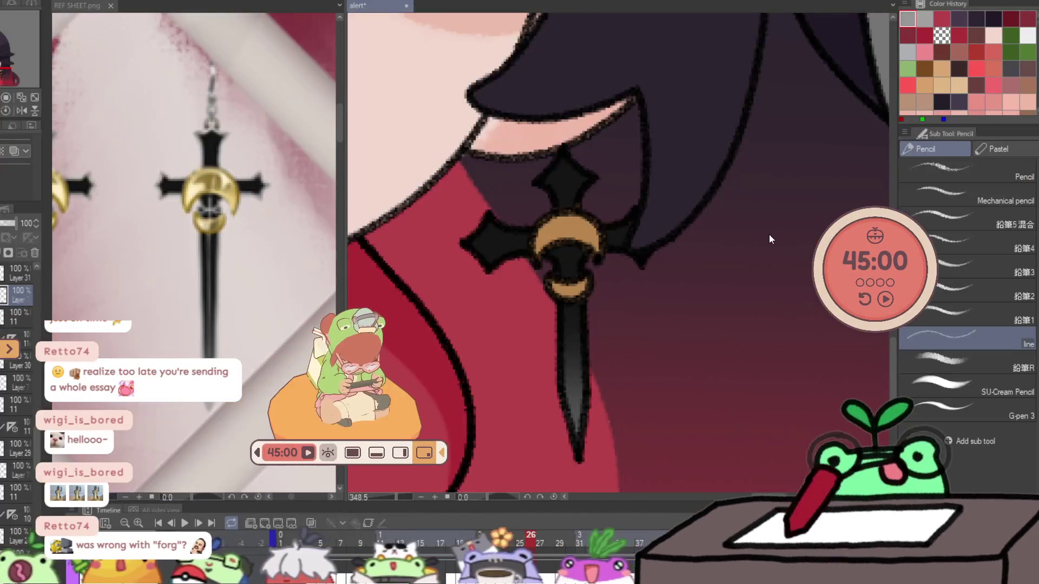
- Move the overlay to the top right and start the 45-minute focus timer
mouse_move(332, 443)
mouse_down()
mouse_move(433, 341)
mouse_move(773, 153)
mouse_move(943, 151)
mouse_up()
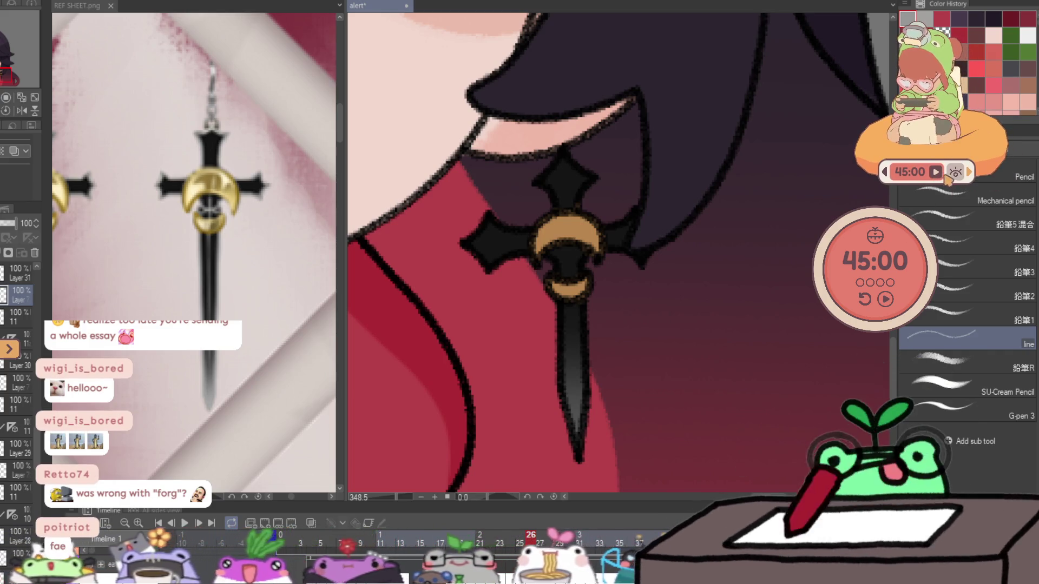
click(967, 174)
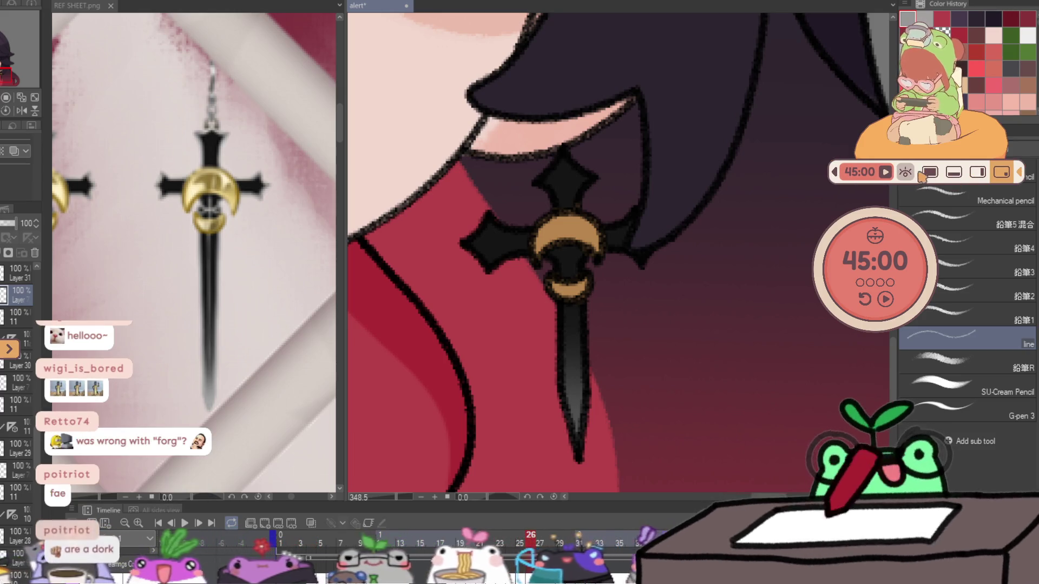
click(929, 172)
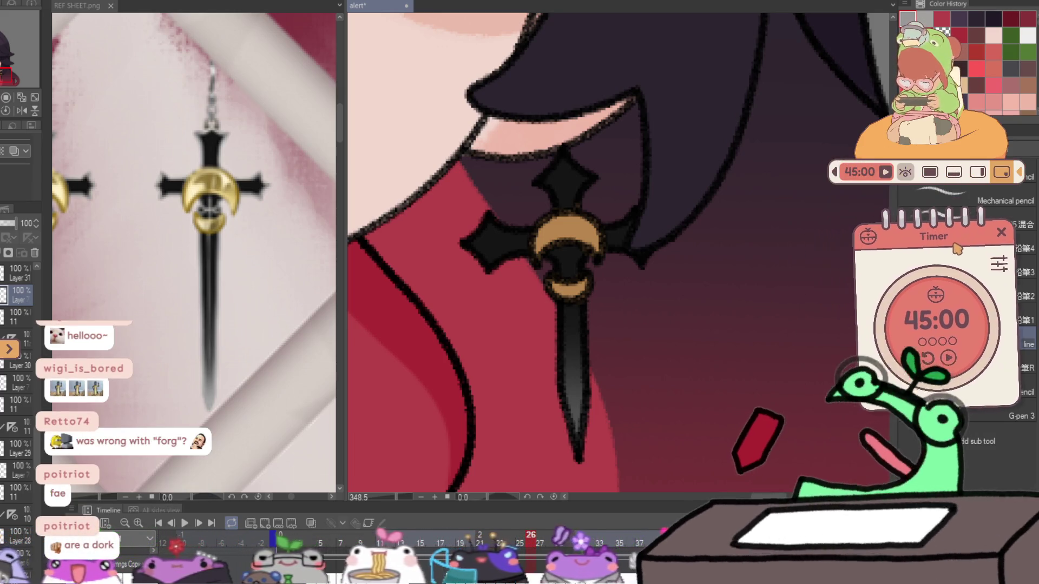
click(953, 351)
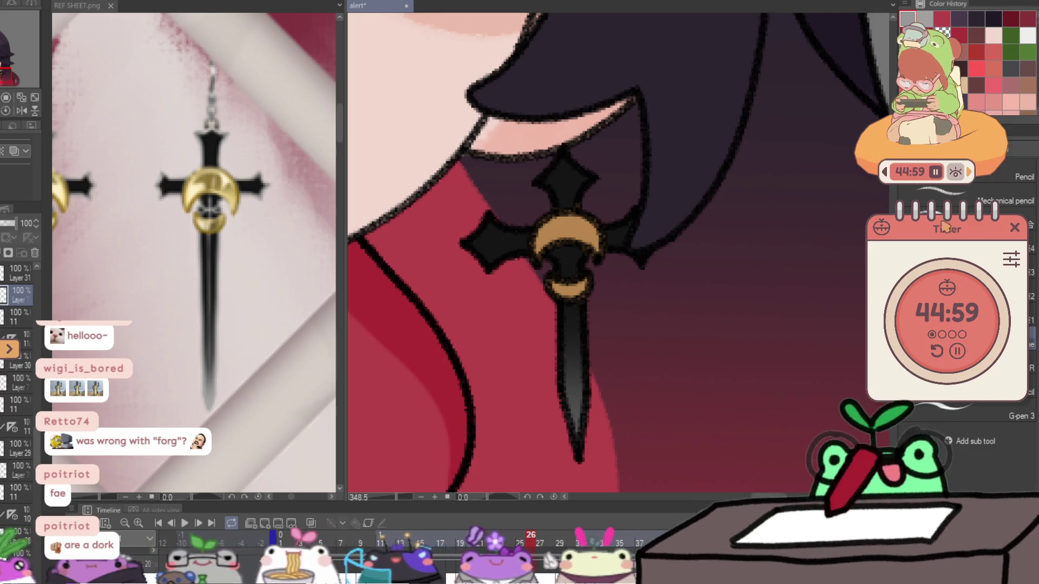
click(885, 175)
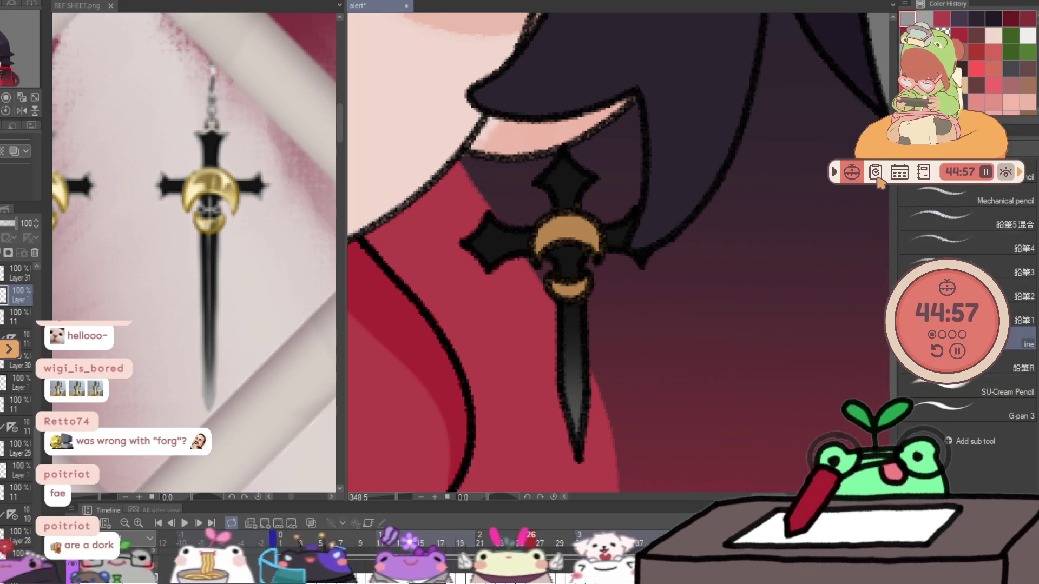
- Open the to-do lists and drag them to the top-left corner out of the way
click(868, 180)
drag(263, 57, 62, 48)
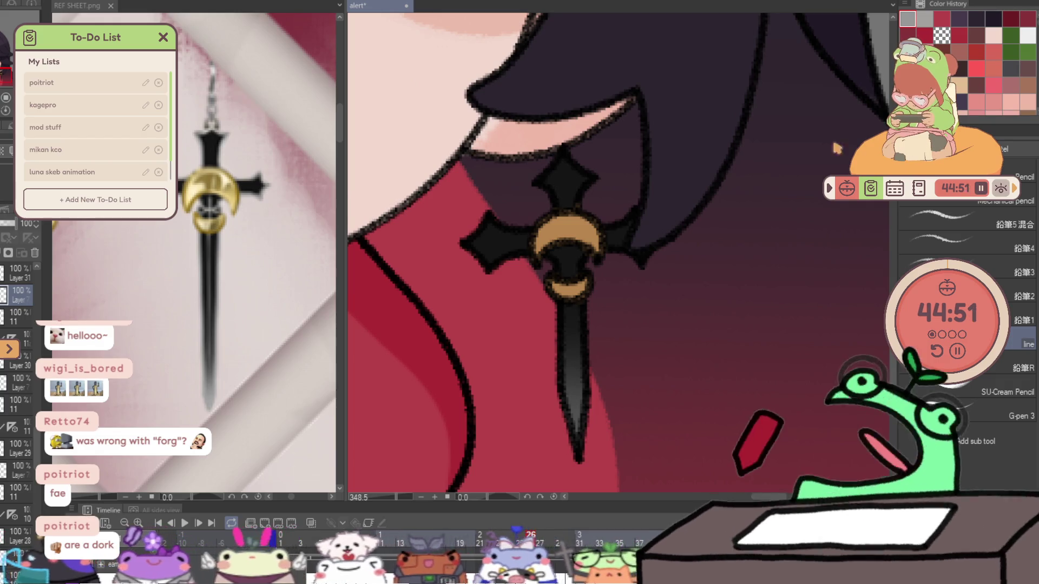
key(Escape)
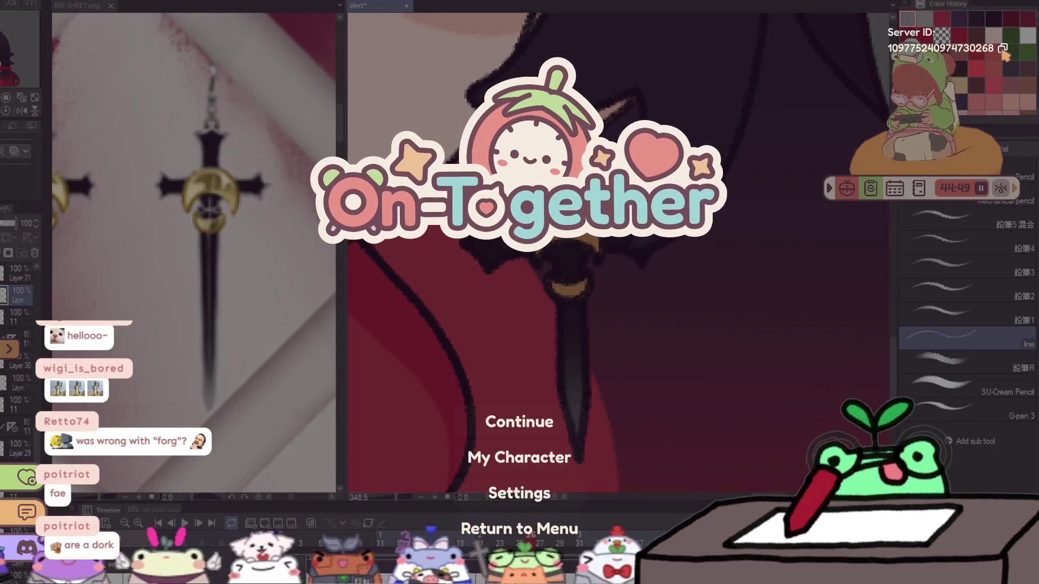
key(Escape)
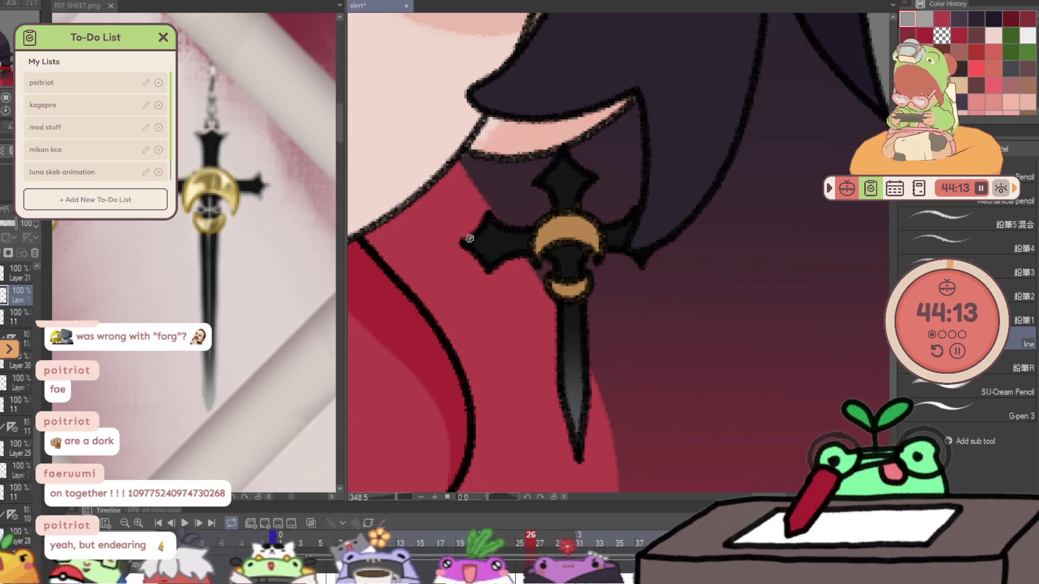
- Pencil light grey highlights on the left arm's two edges, then the cross's upper and right arms
mouse_move(488, 265)
mouse_down()
mouse_move(474, 245)
mouse_move(524, 249)
mouse_up()
drag(489, 218, 518, 234)
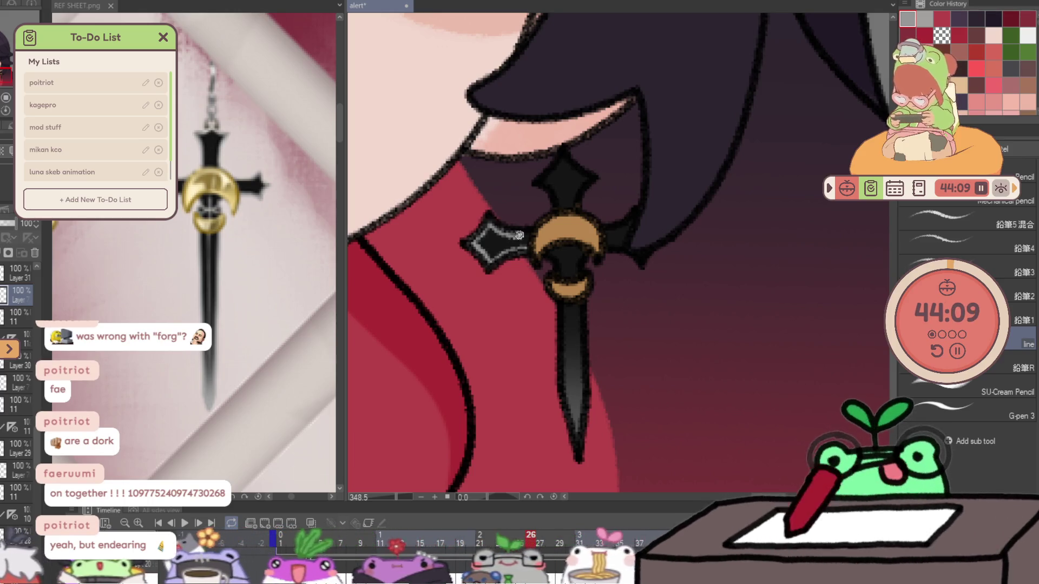
mouse_move(540, 184)
mouse_down()
mouse_move(557, 201)
mouse_move(561, 162)
mouse_up()
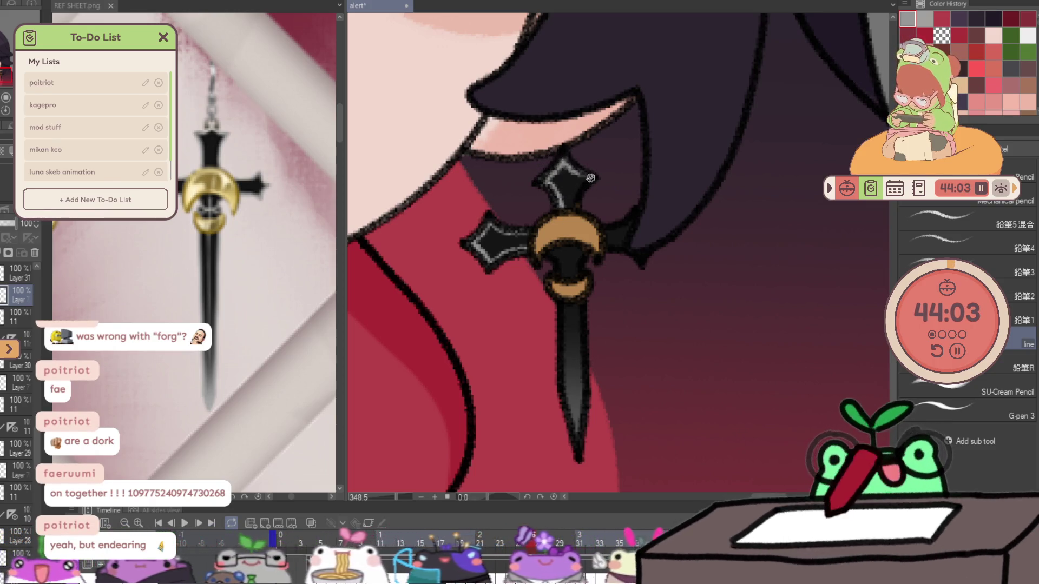
drag(625, 222, 601, 227)
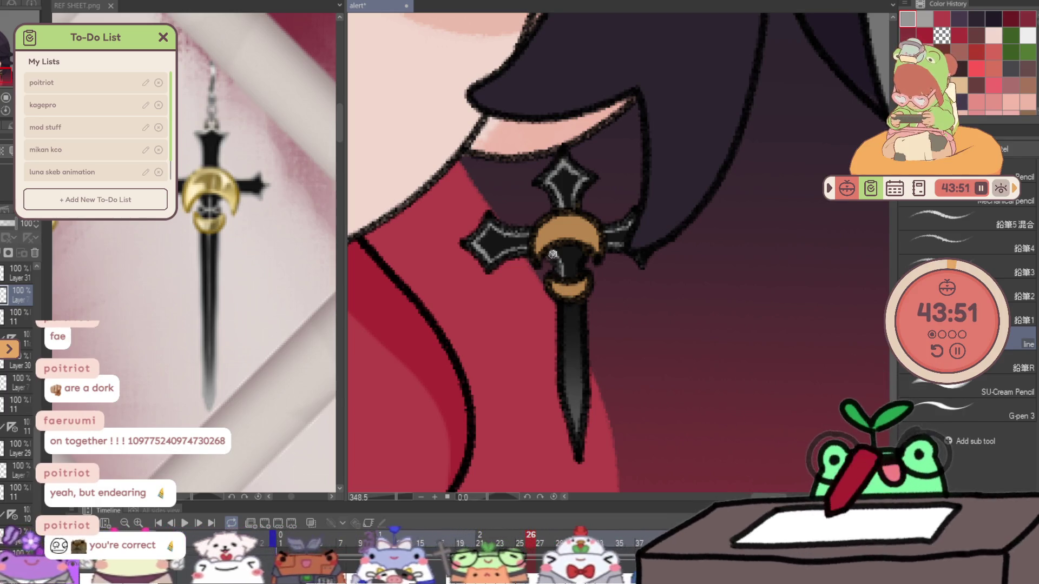
- Streak light highlights down the dagger blade and near its crescent, then move to another frame
mouse_move(558, 295)
mouse_down()
mouse_move(563, 394)
mouse_move(563, 365)
mouse_up()
mouse_move(576, 428)
mouse_down()
mouse_move(581, 299)
mouse_move(583, 385)
mouse_up()
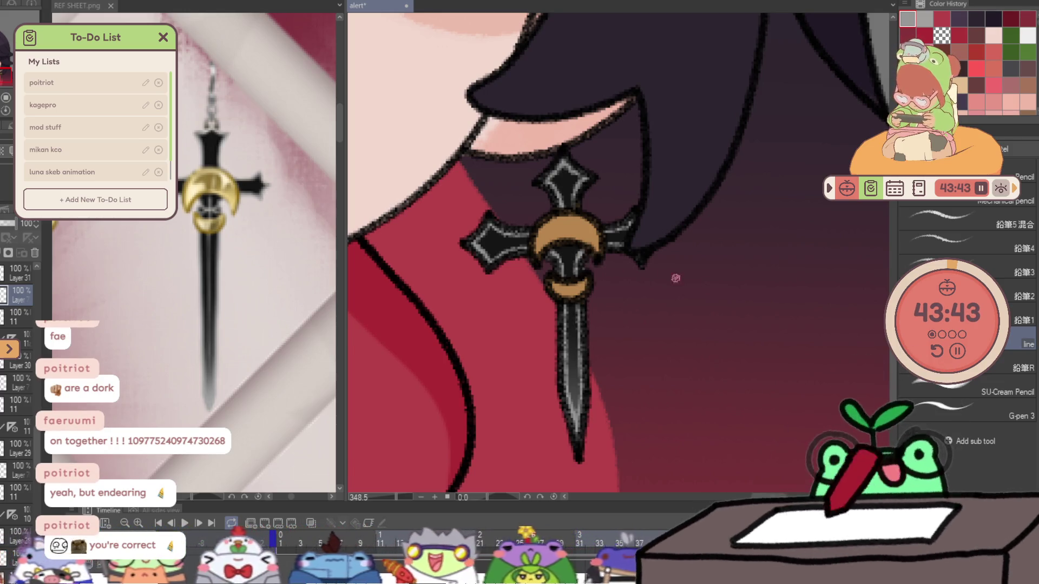
drag(571, 235, 569, 254)
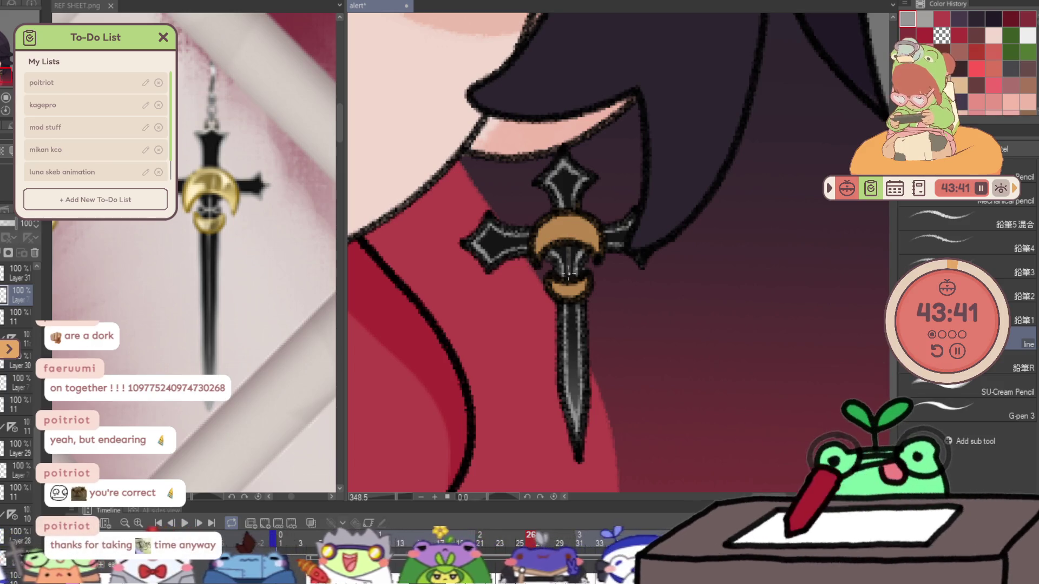
drag(569, 309, 571, 375)
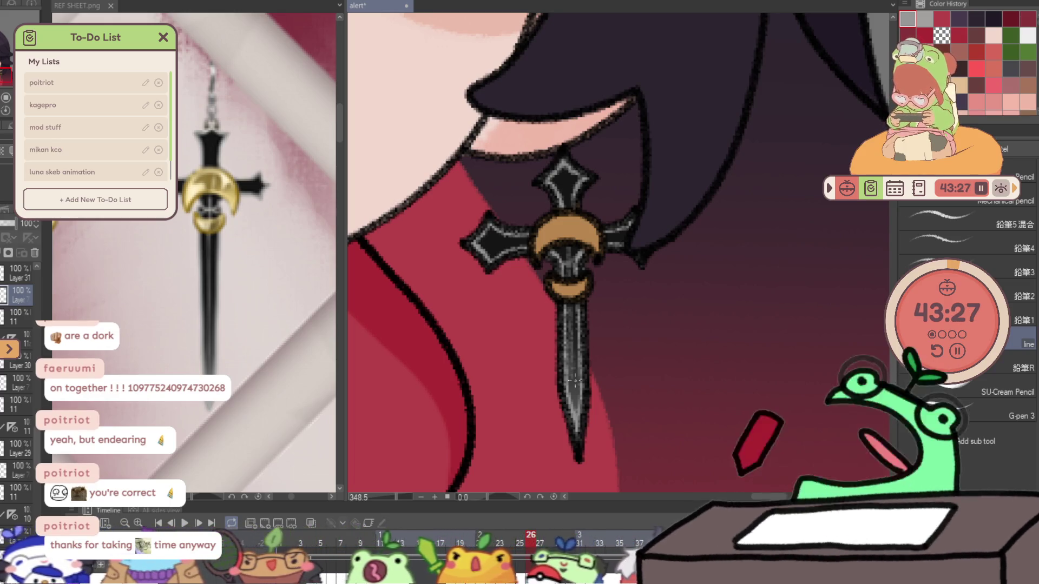
key(ctrl+Right)
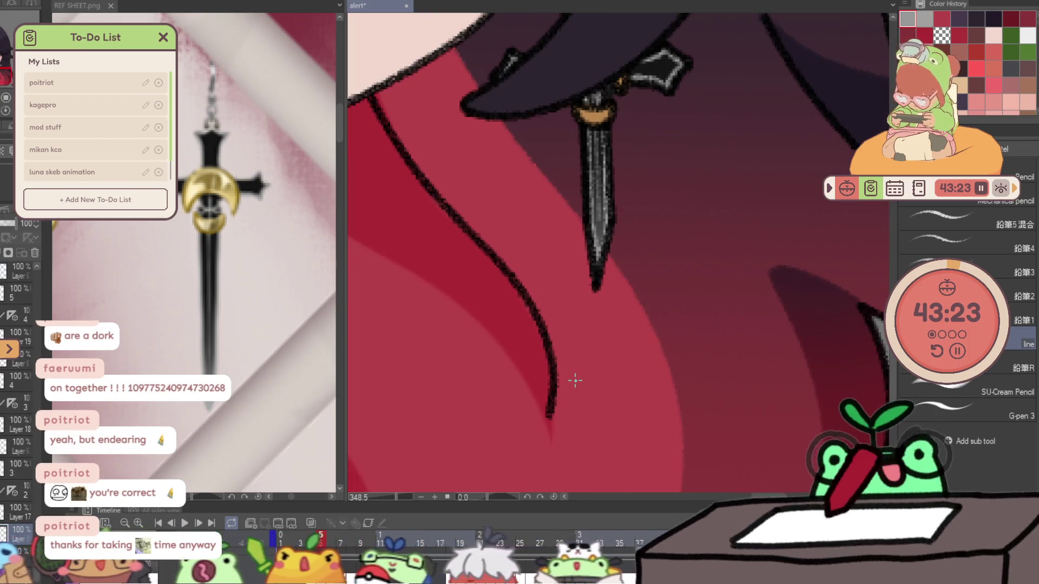
scroll(574, 244, down, 5)
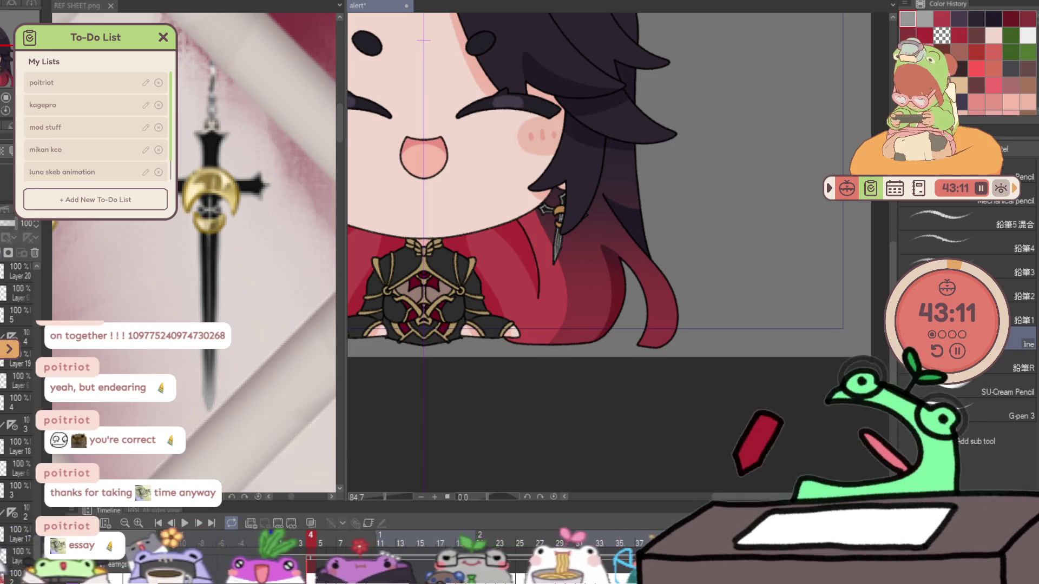
- Paint two cream highlight strokes along the dagger earring's gold crescent guard and its lower left
click(205, 207)
click(573, 211)
click(616, 211)
click(616, 211)
key(p)
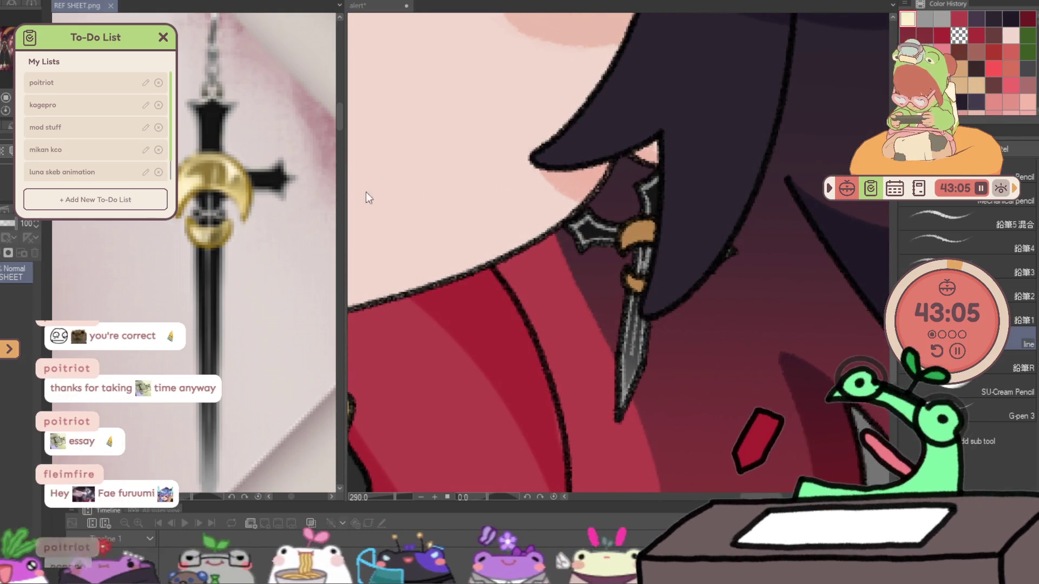
scroll(618, 280, up, 3)
mouse_move(615, 306)
mouse_down()
mouse_move(638, 252)
mouse_move(680, 253)
mouse_up()
mouse_move(620, 279)
mouse_down()
mouse_move(624, 292)
mouse_move(660, 292)
mouse_up()
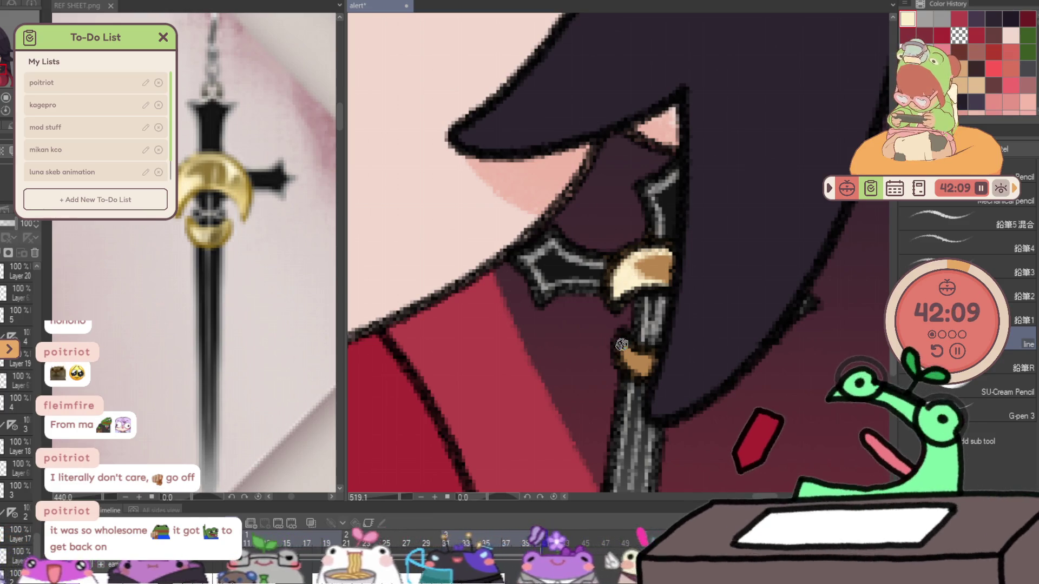
drag(628, 277, 612, 187)
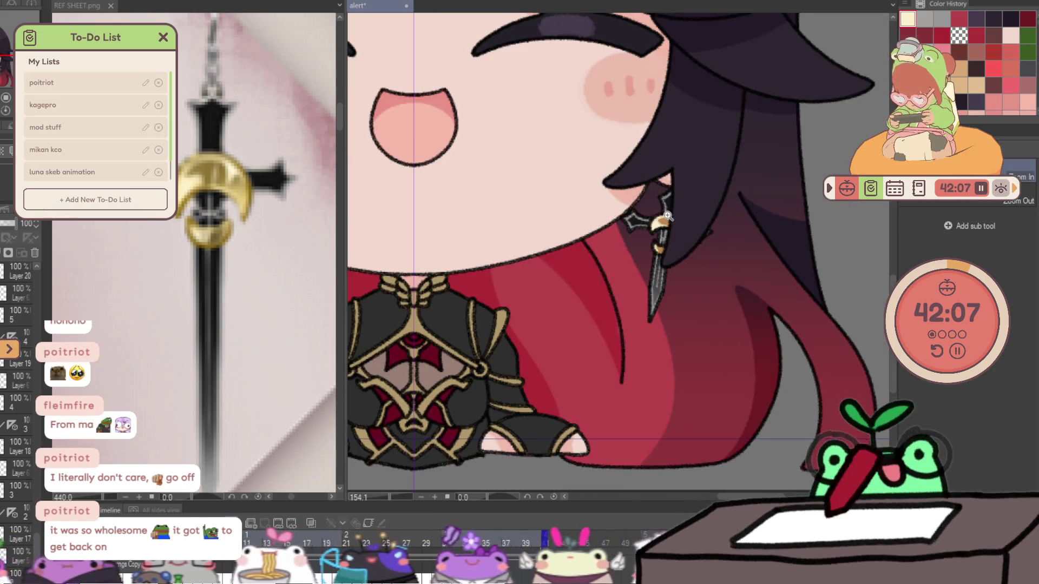
drag(666, 216, 633, 219)
mouse_move(456, 219)
mouse_down()
mouse_move(425, 212)
mouse_move(407, 165)
mouse_up()
mouse_move(795, 232)
mouse_down()
mouse_move(781, 233)
mouse_move(864, 230)
mouse_up()
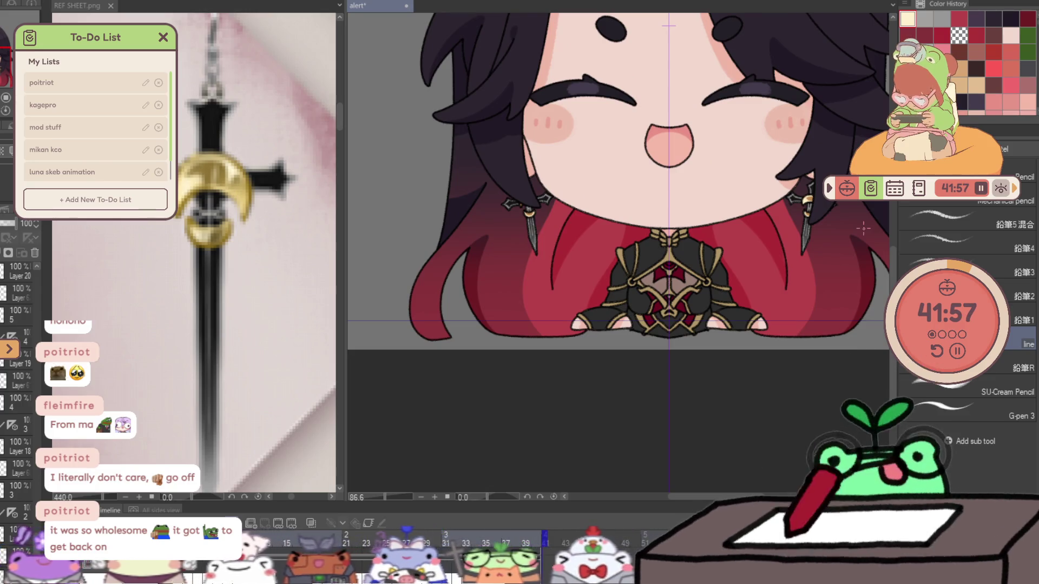
- On the next frame, lighten the top edge of the earring's tan crescent with cream
key(Right)
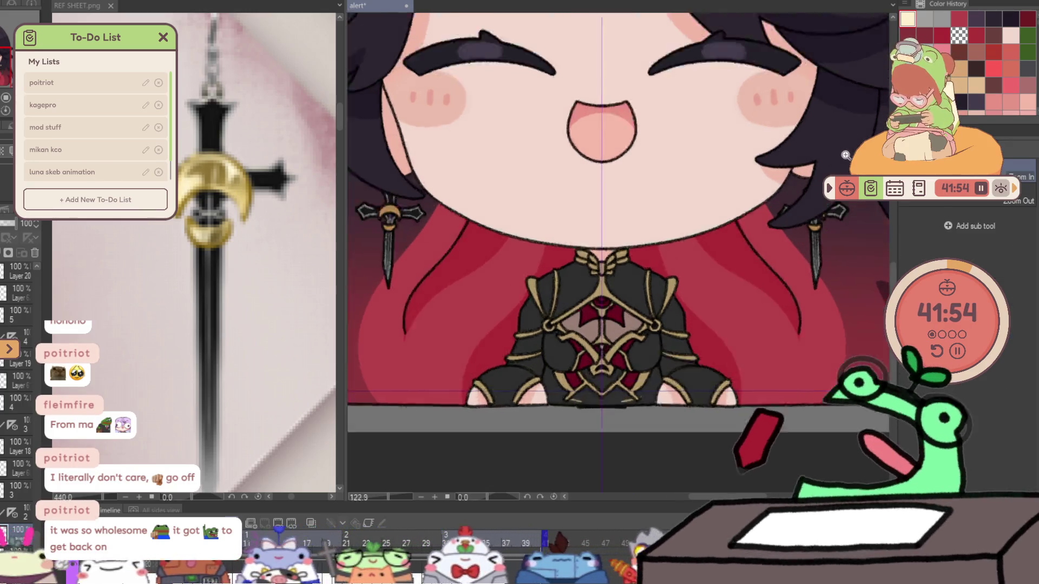
mouse_move(758, 270)
mouse_down()
mouse_move(777, 276)
mouse_move(795, 364)
mouse_up()
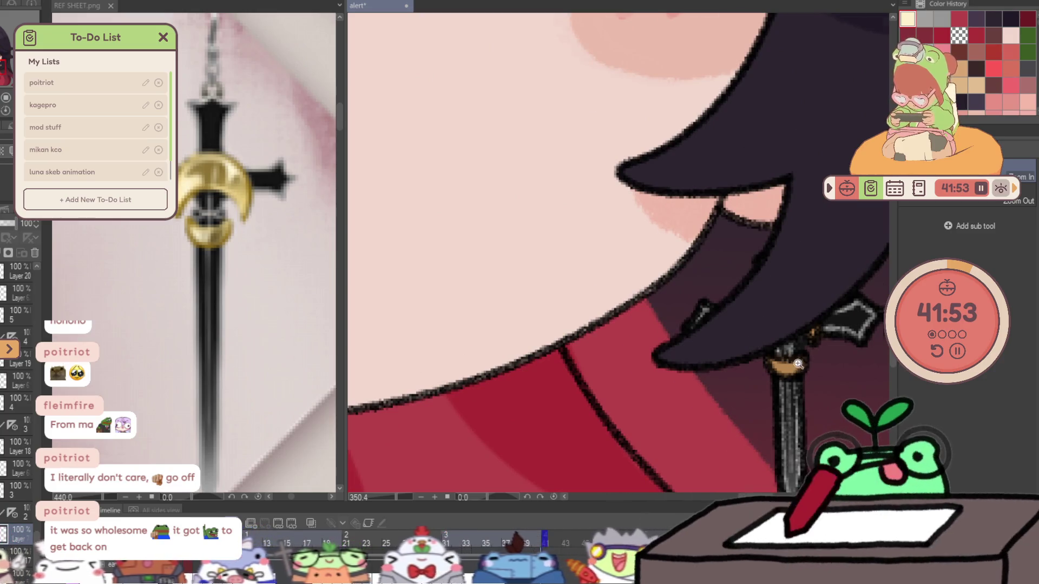
scroll(794, 364, up, 3)
key(p)
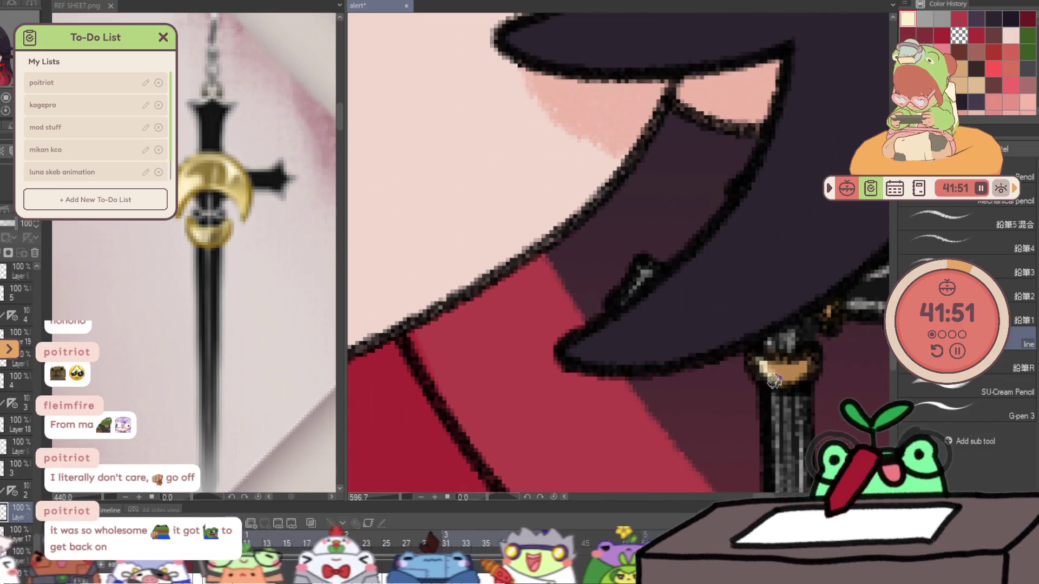
mouse_move(772, 380)
mouse_down()
mouse_move(769, 294)
mouse_move(695, 288)
mouse_move(595, 316)
mouse_move(657, 294)
mouse_move(651, 233)
mouse_move(708, 261)
mouse_move(635, 359)
mouse_move(524, 231)
mouse_move(481, 204)
mouse_up()
mouse_move(465, 289)
mouse_down()
mouse_move(370, 270)
mouse_move(379, 248)
mouse_move(449, 241)
mouse_move(434, 238)
mouse_move(379, 262)
mouse_move(381, 295)
mouse_up()
key(ctrl+0)
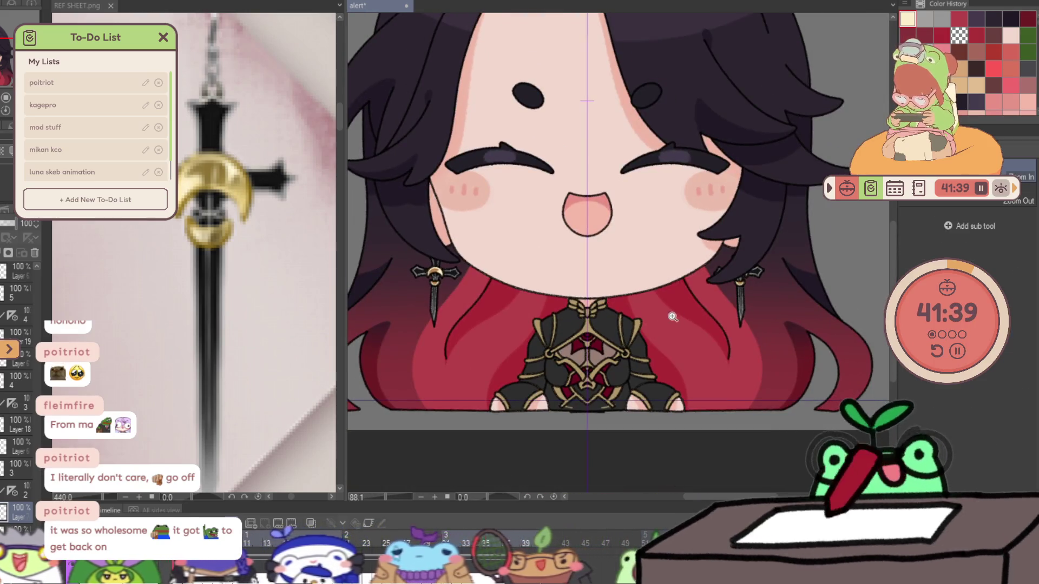
- On the waving-pose frame, add a new layer and paint cream highlights on the orange band and lower crescent
key(Right)
scroll(466, 282, up, 6)
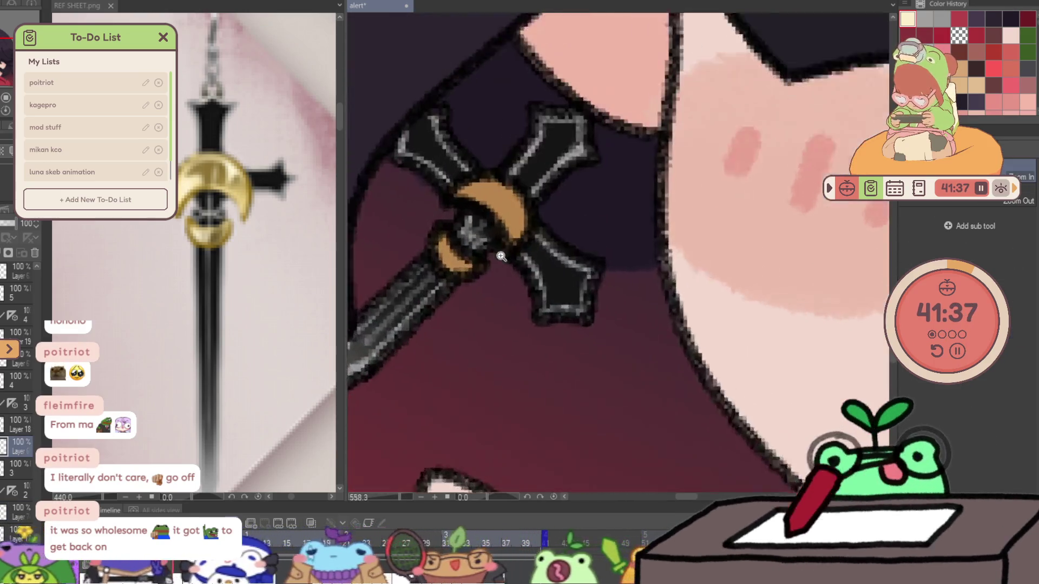
key(Left)
key(Right)
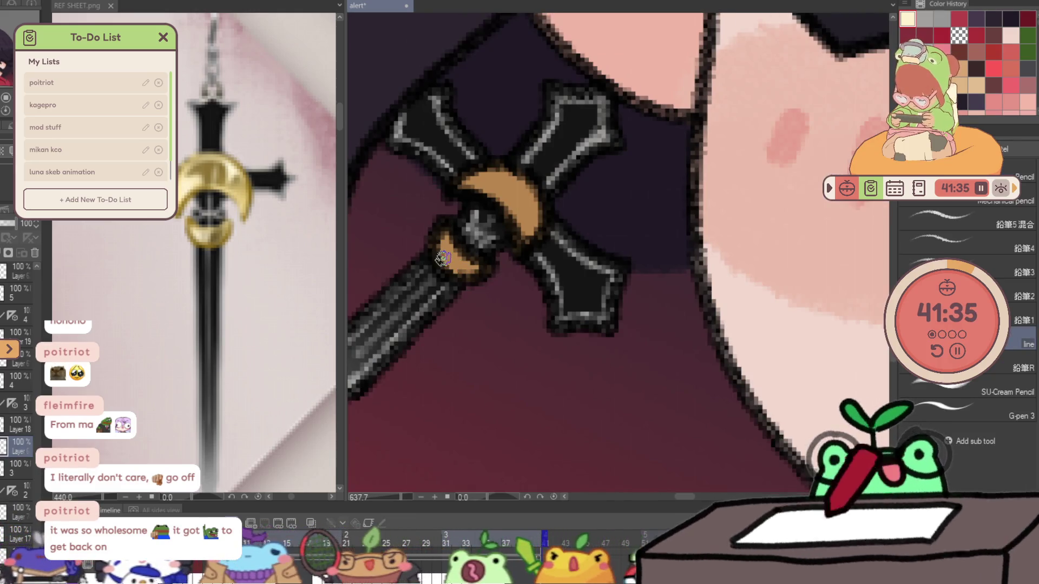
key(alt+bracketright)
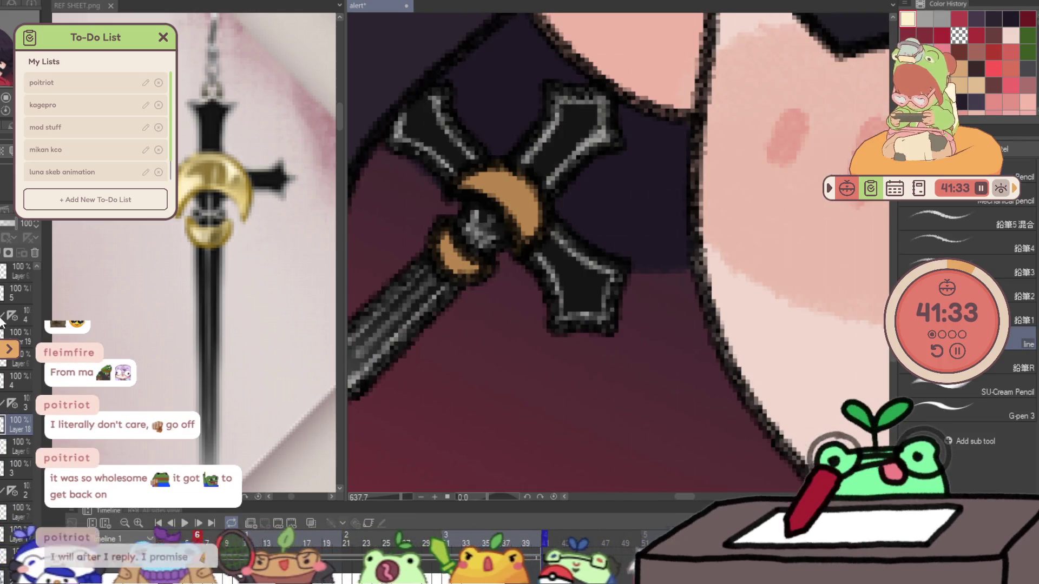
key(ctrl+shift+n)
mouse_move(450, 227)
mouse_down()
mouse_move(446, 267)
mouse_move(468, 273)
mouse_up()
mouse_move(505, 216)
mouse_down()
mouse_move(533, 224)
mouse_move(529, 217)
mouse_move(533, 230)
mouse_move(527, 208)
mouse_up()
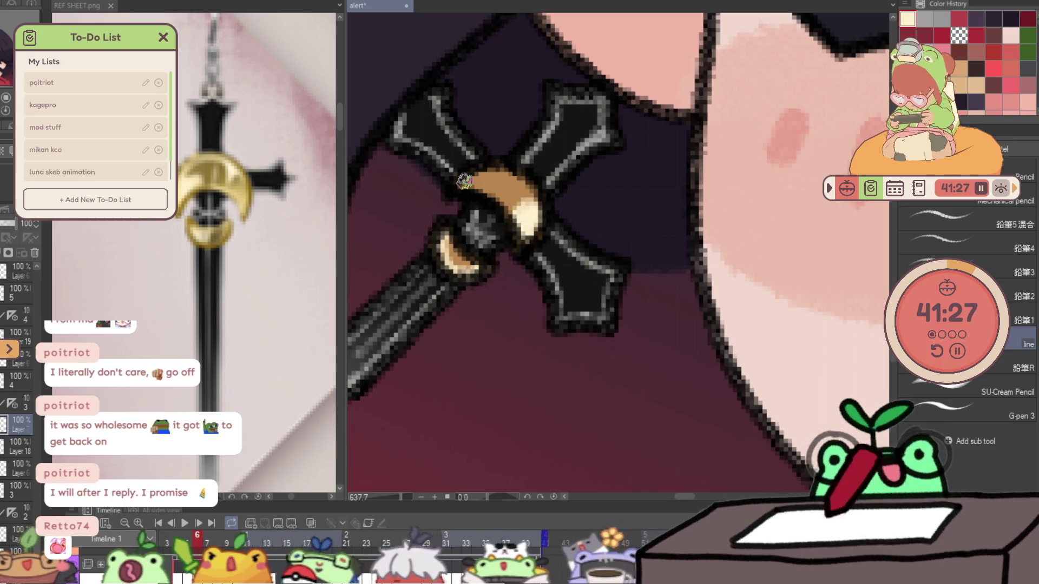
drag(463, 182, 496, 169)
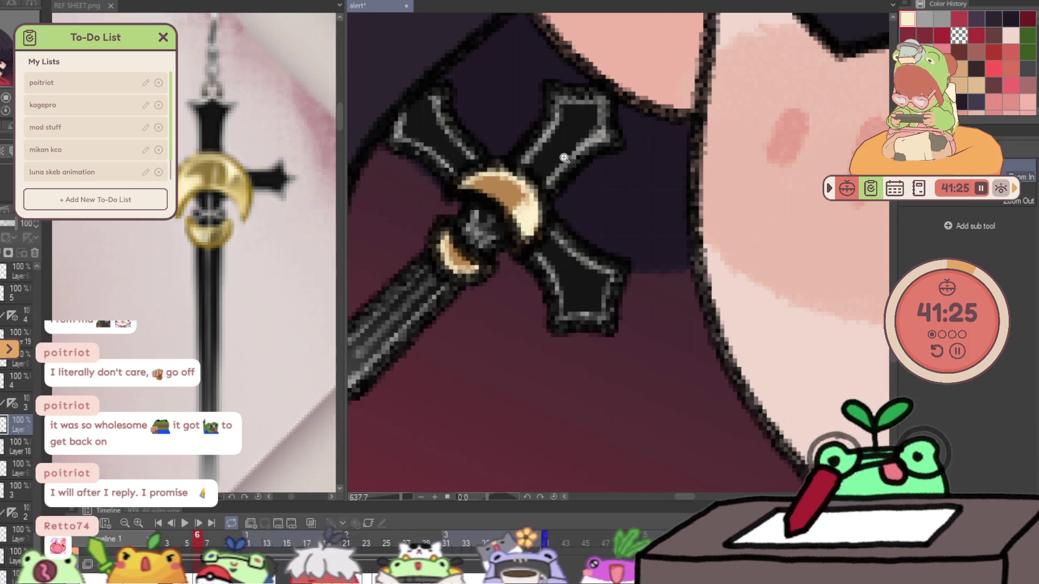
key(ctrl+0)
scroll(642, 107, down, 2)
scroll(703, 106, up, 3)
key(p)
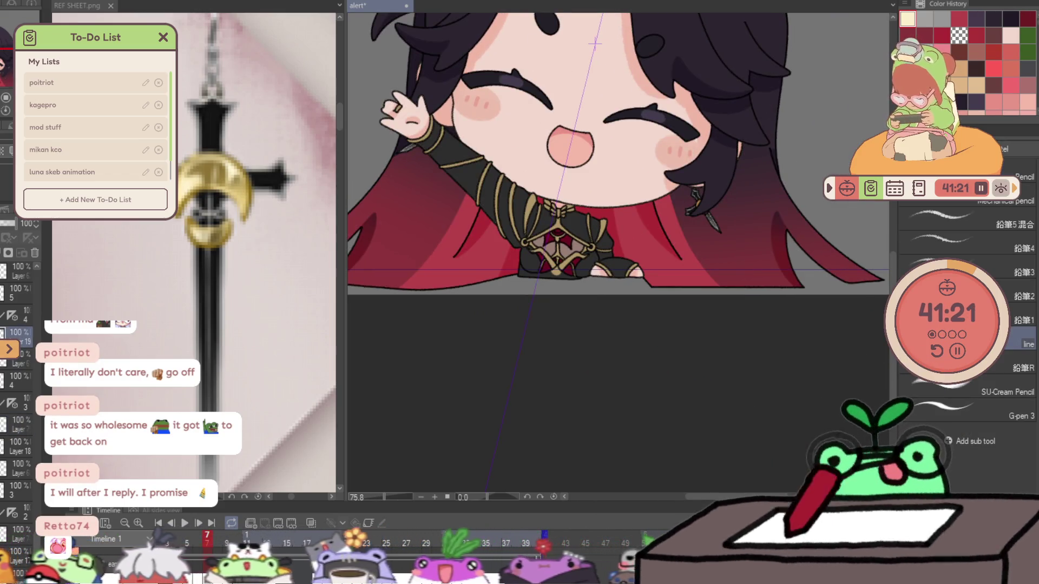
- Zoom in on the earring and advance the timeline to frame 8
click(696, 203)
click(696, 203)
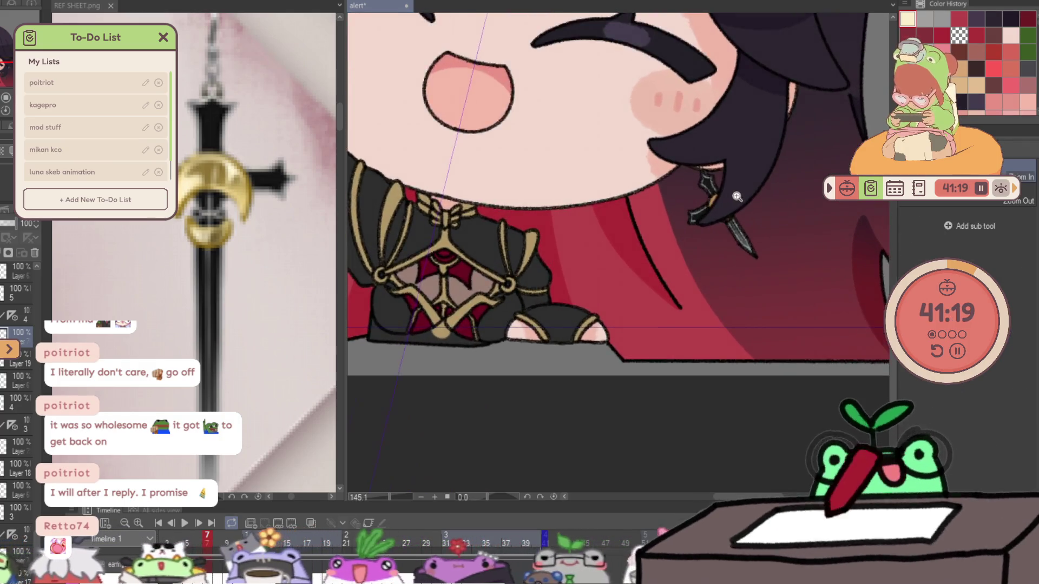
click(676, 213)
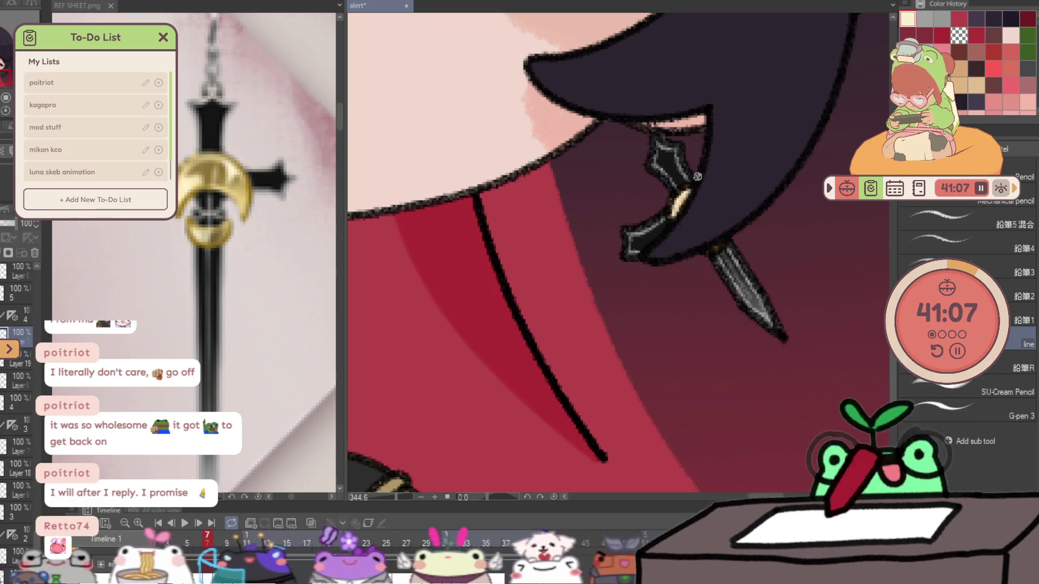
key(Right)
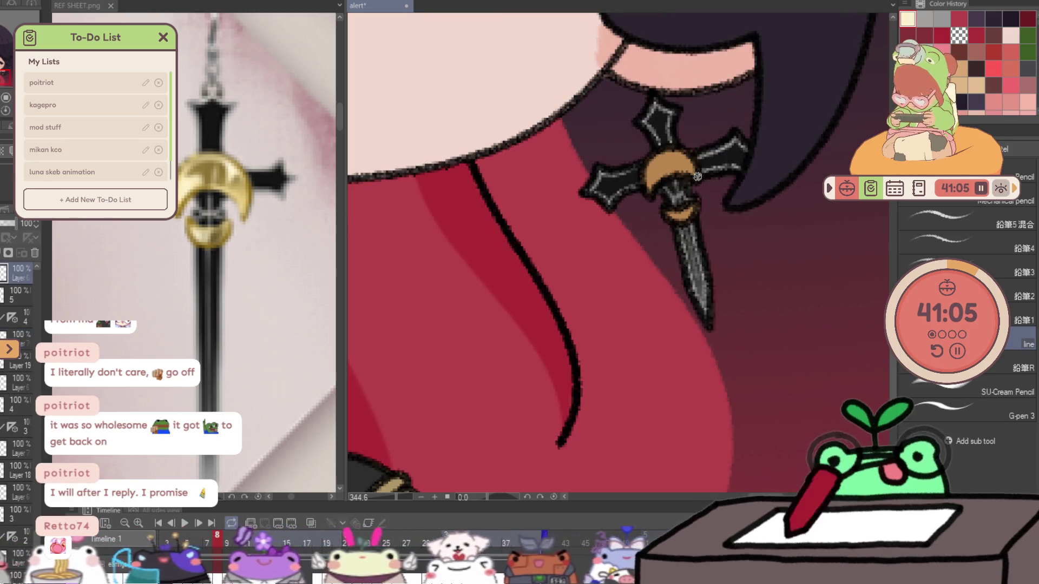
scroll(16, 325, up, 3)
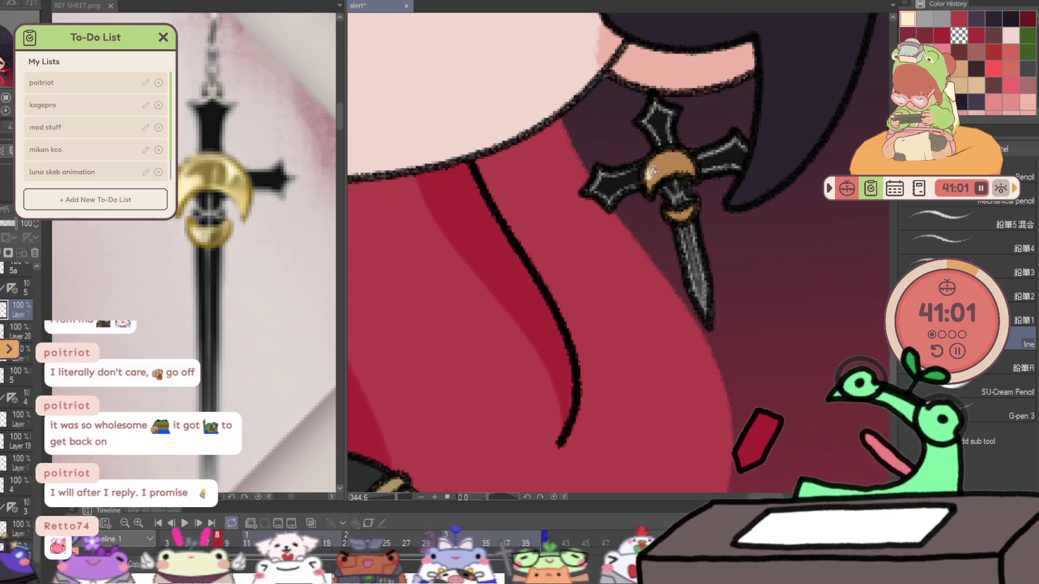
- Add cream highlights to the pendant's upper and lower gold crescents, checking strokes with undo and redo
drag(651, 178, 651, 160)
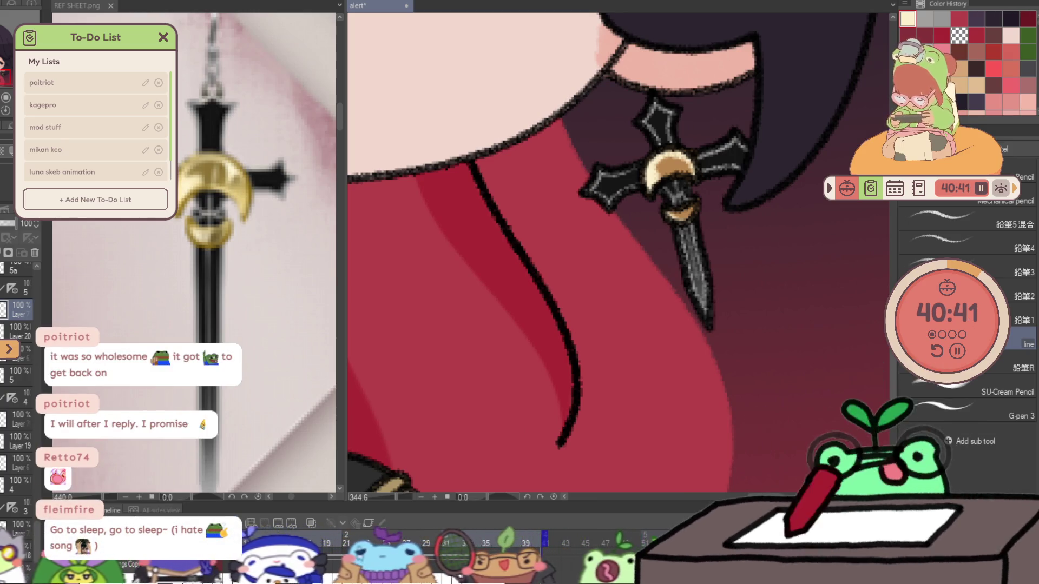
key(ctrl+z)
scroll(14, 318, up, 3)
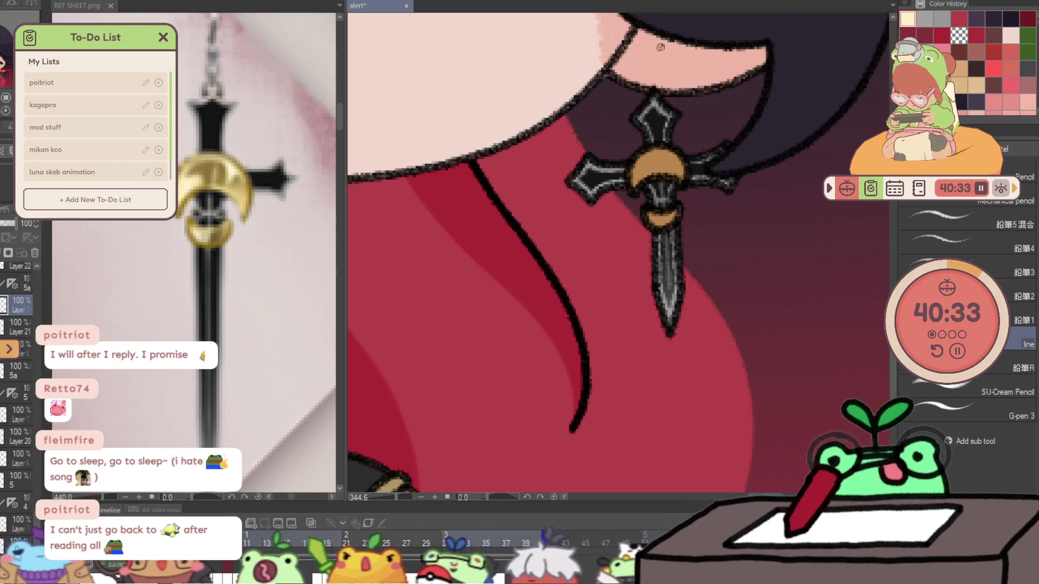
scroll(644, 146, up, 2)
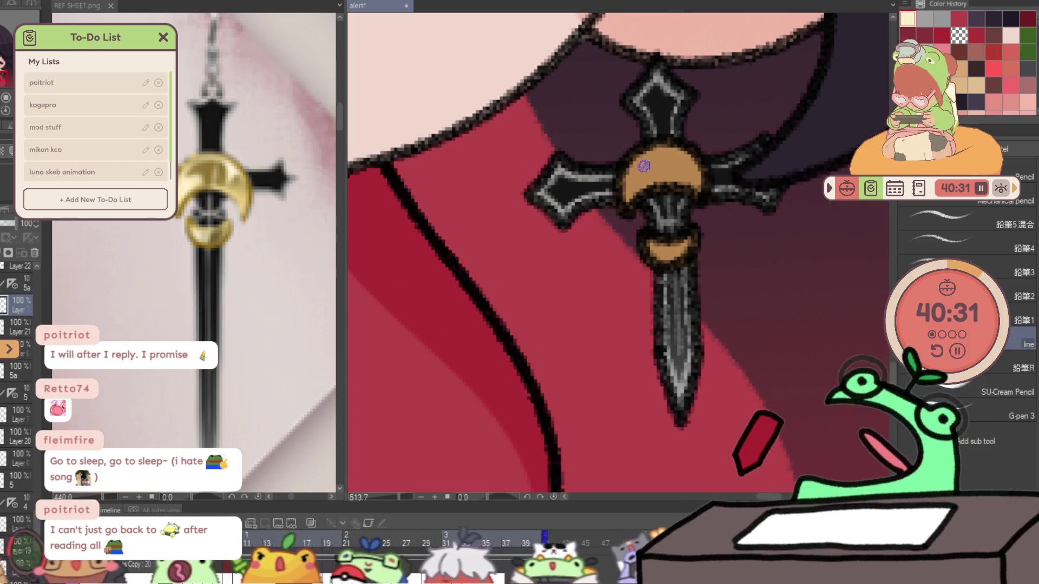
mouse_move(646, 168)
mouse_down()
mouse_move(627, 200)
mouse_move(639, 160)
mouse_move(682, 157)
mouse_move(627, 178)
mouse_move(682, 153)
mouse_up()
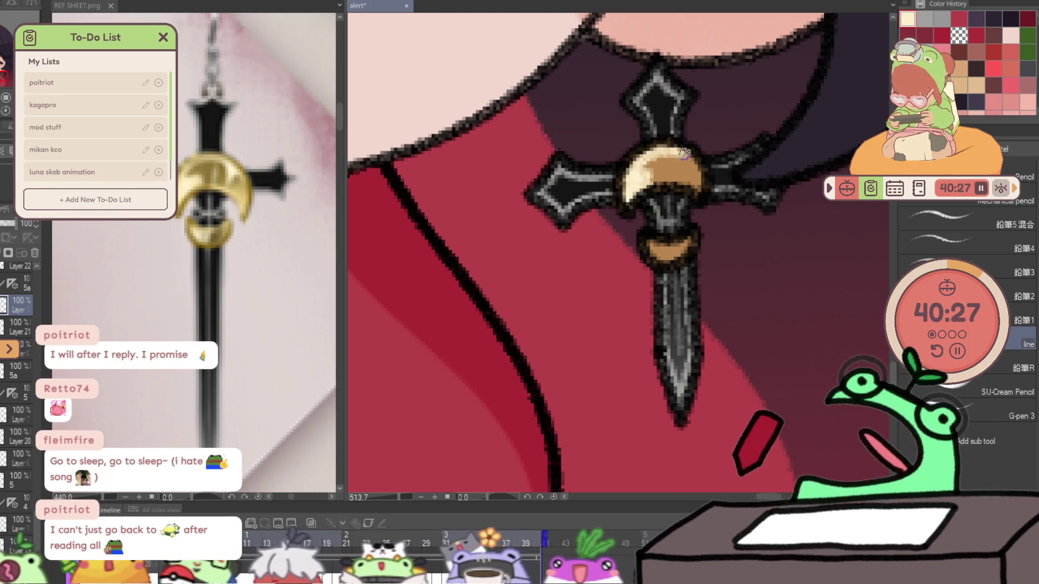
mouse_move(664, 264)
mouse_down()
mouse_move(698, 240)
mouse_move(646, 244)
mouse_move(696, 237)
mouse_move(705, 222)
mouse_up()
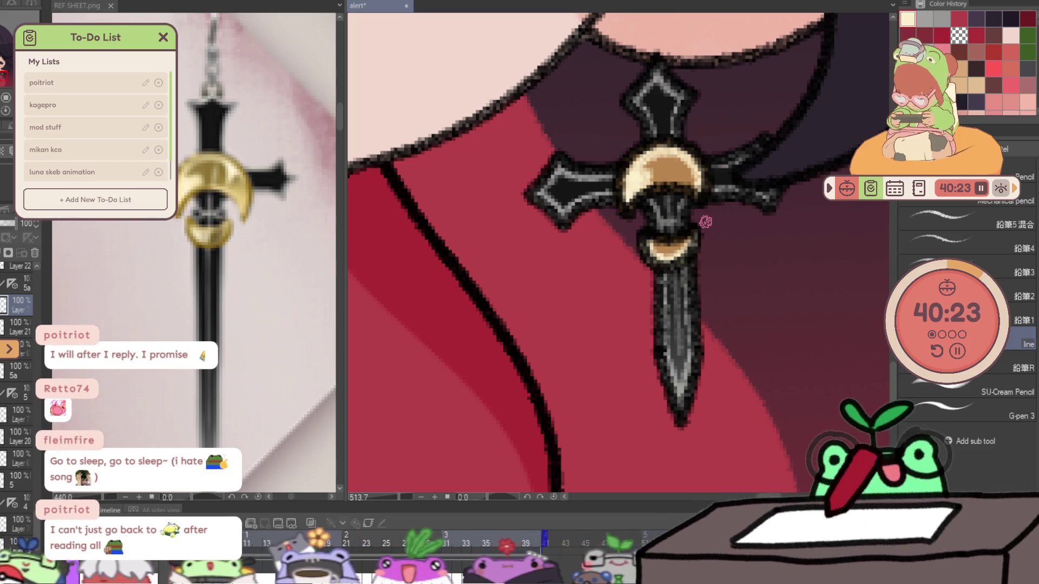
key(ctrl+z)
key(ctrl+y)
key(ctrl+z)
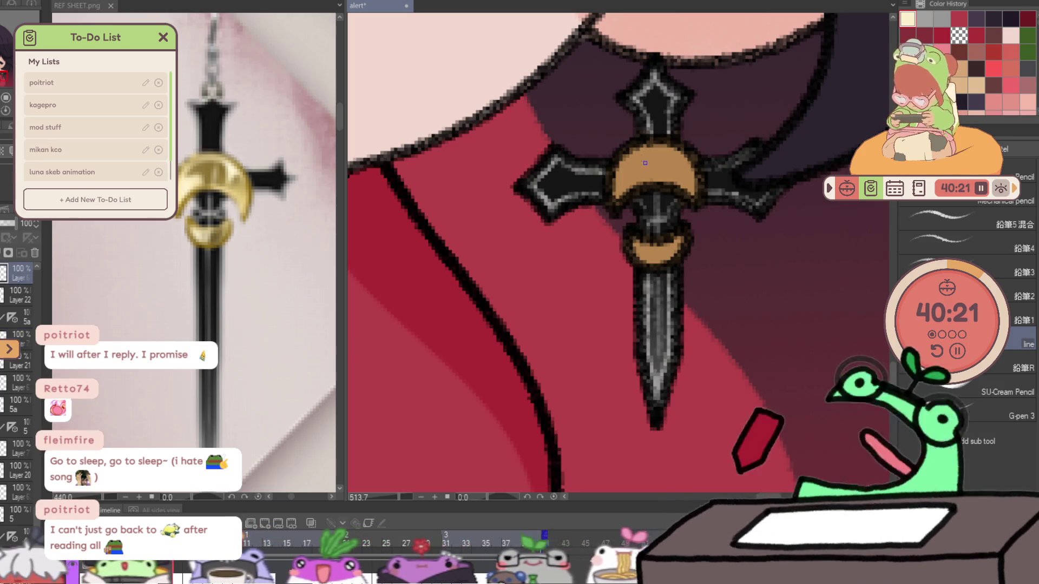
key(ctrl+y)
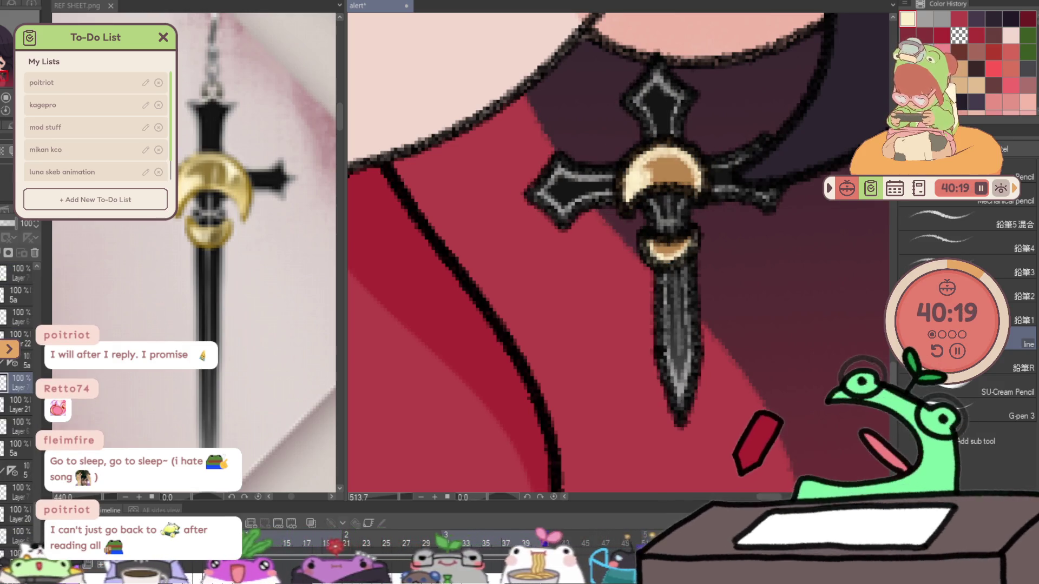
key(ctrl+z)
key(ctrl+z)
key(ctrl+y)
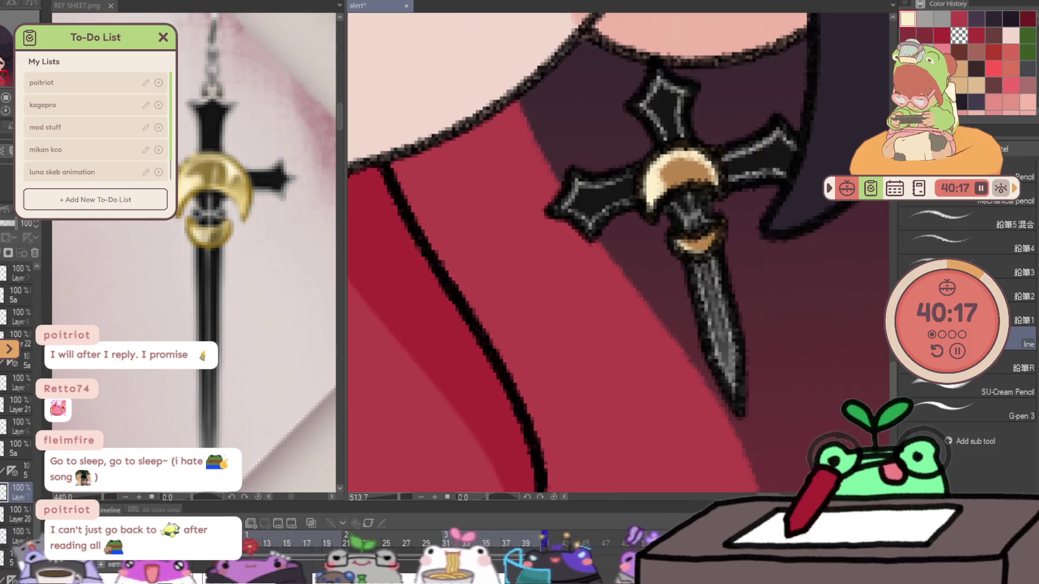
key(ctrl+y)
key(ctrl+y)
- Brush cream highlights on the moon's left side and the crescent guard, then undo most of the guard stroke
mouse_move(624, 166)
mouse_down()
mouse_move(636, 178)
mouse_move(622, 192)
mouse_move(616, 173)
mouse_move(657, 145)
mouse_up()
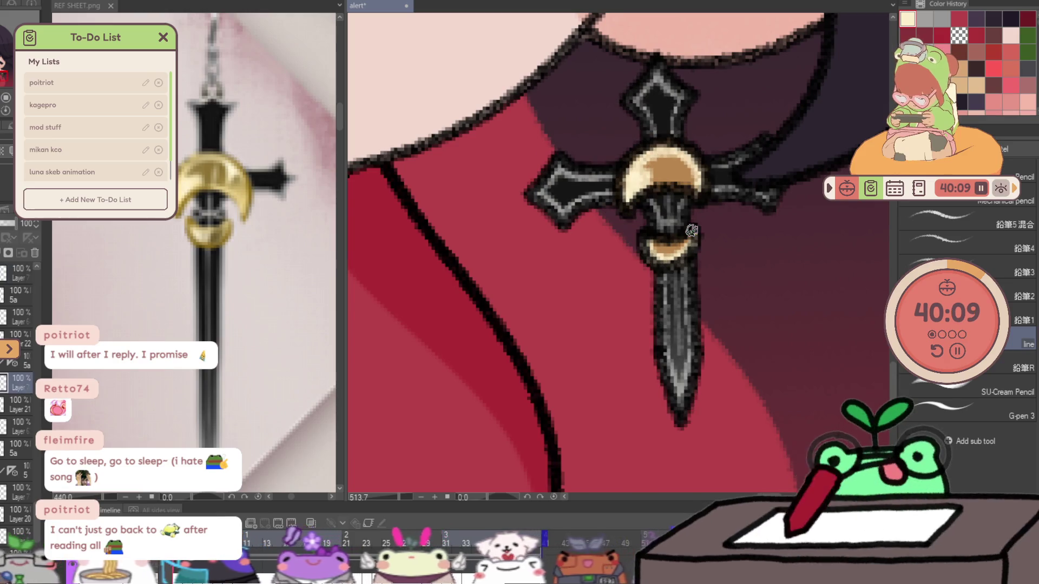
scroll(691, 230, down, 2)
mouse_move(691, 231)
mouse_down()
mouse_move(730, 281)
mouse_move(517, 250)
mouse_move(357, 461)
mouse_up()
scroll(730, 280, up, 3)
mouse_move(714, 61)
mouse_down()
mouse_move(715, 81)
mouse_move(703, 70)
mouse_move(741, 38)
mouse_move(733, 50)
mouse_up()
key(ctrl+z)
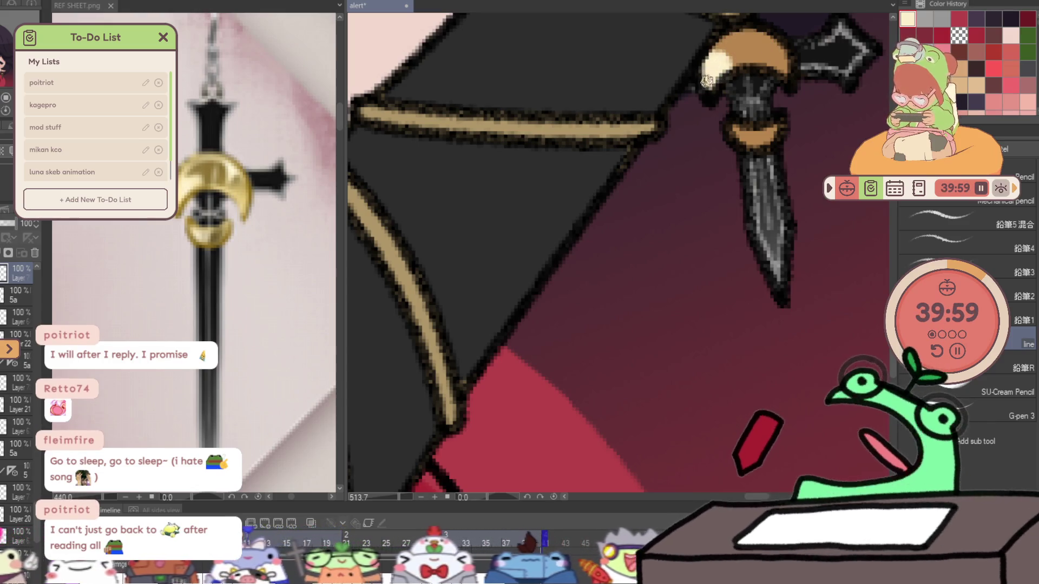
- Brush cream highlights along the upper and lower crescent edges, mirror the view, and add a new layer
mouse_move(707, 81)
mouse_down()
mouse_move(744, 33)
mouse_move(779, 46)
mouse_move(787, 74)
mouse_up()
drag(728, 127, 778, 131)
key(g)
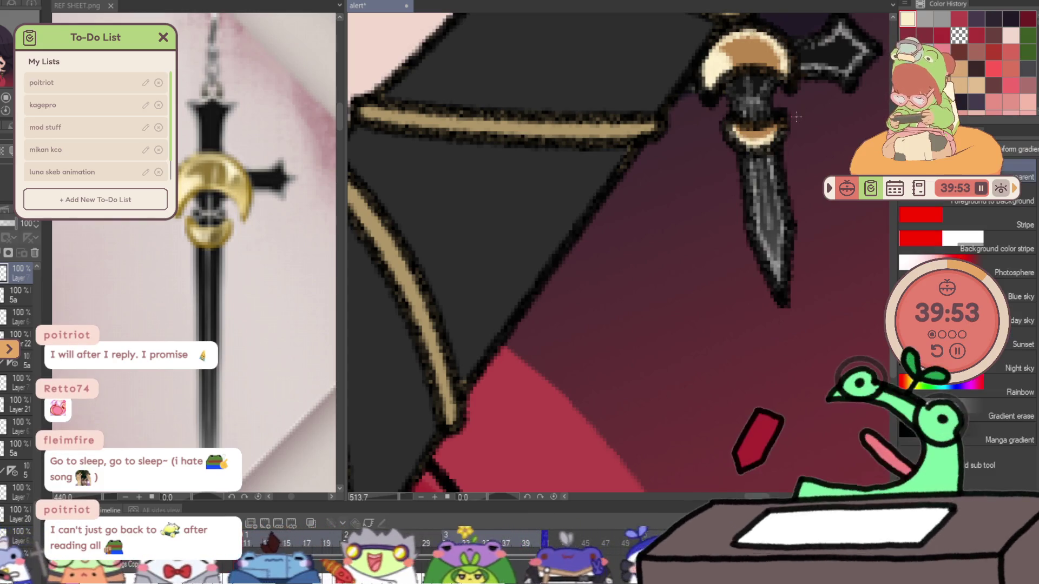
key(h)
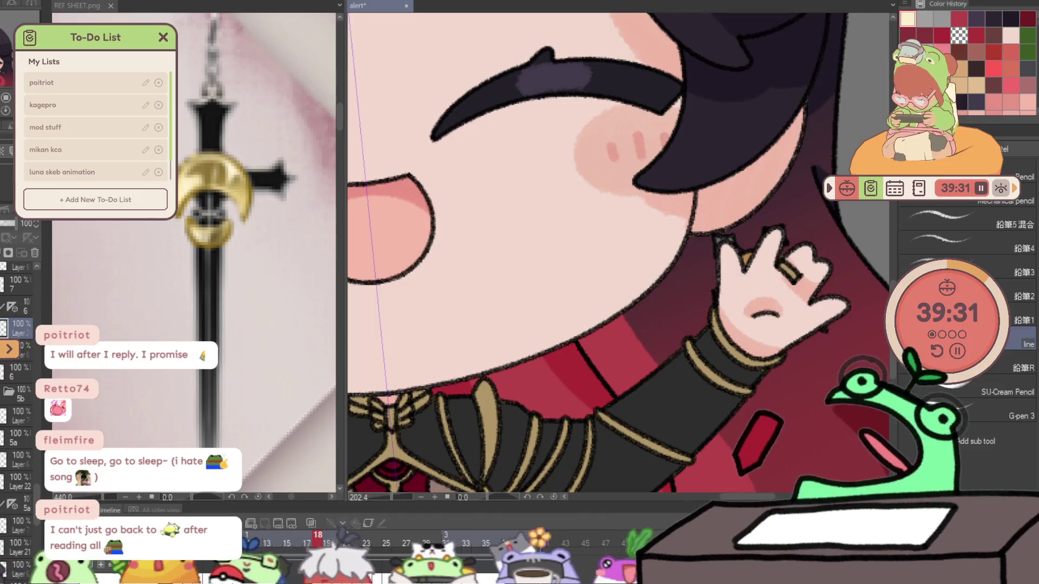
key(ctrl+shift+n)
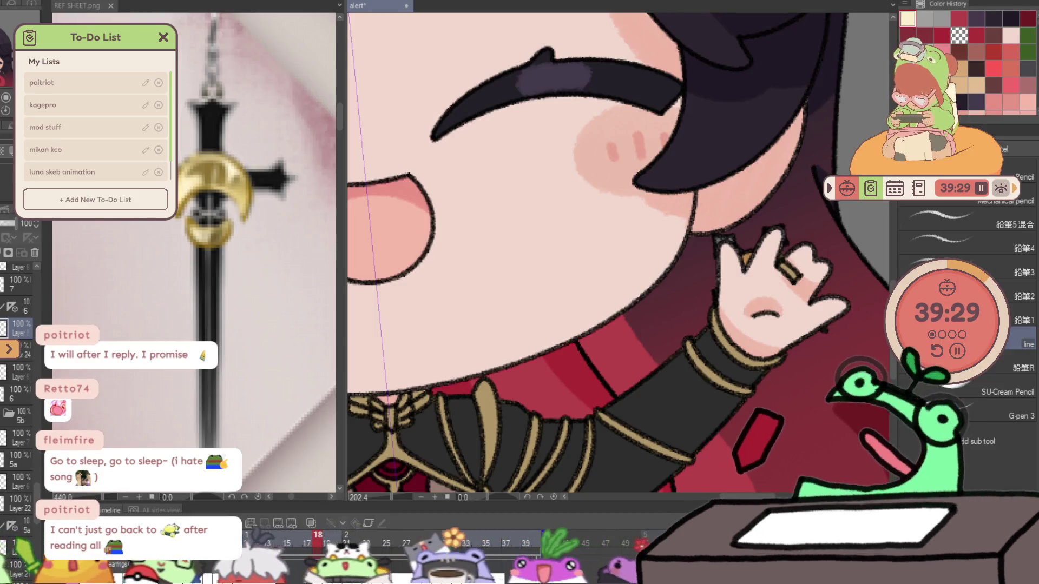
scroll(728, 207, down, 5)
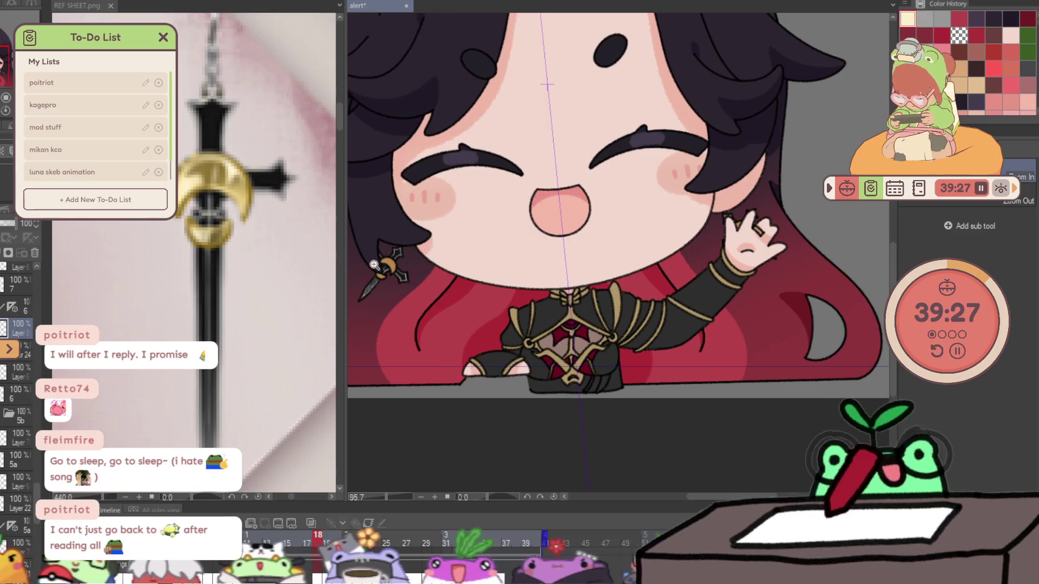
- On frame 18, paint cream strokes along the crescent's top, right side and lower sliver, redoing one stray stroke
scroll(456, 281, up, 6)
drag(468, 277, 467, 296)
mouse_move(426, 242)
mouse_down()
mouse_move(465, 255)
mouse_move(473, 278)
mouse_up()
key(ctrl+z)
mouse_move(411, 246)
mouse_down()
mouse_move(460, 244)
mouse_move(478, 295)
mouse_up()
mouse_move(390, 311)
mouse_down()
mouse_move(417, 327)
mouse_move(448, 311)
mouse_up()
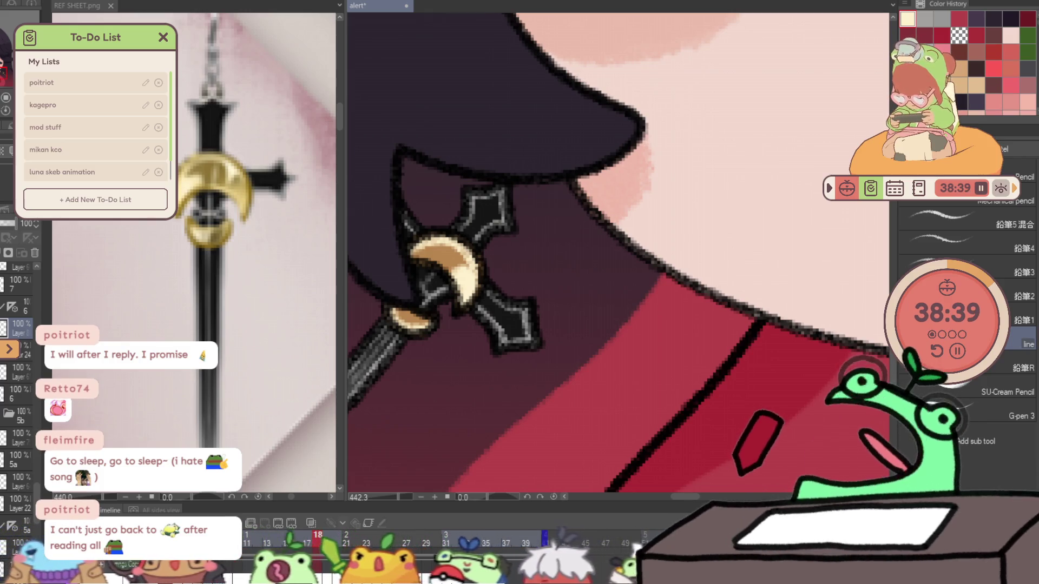
scroll(700, 253, down, 5)
scroll(677, 264, down, 4)
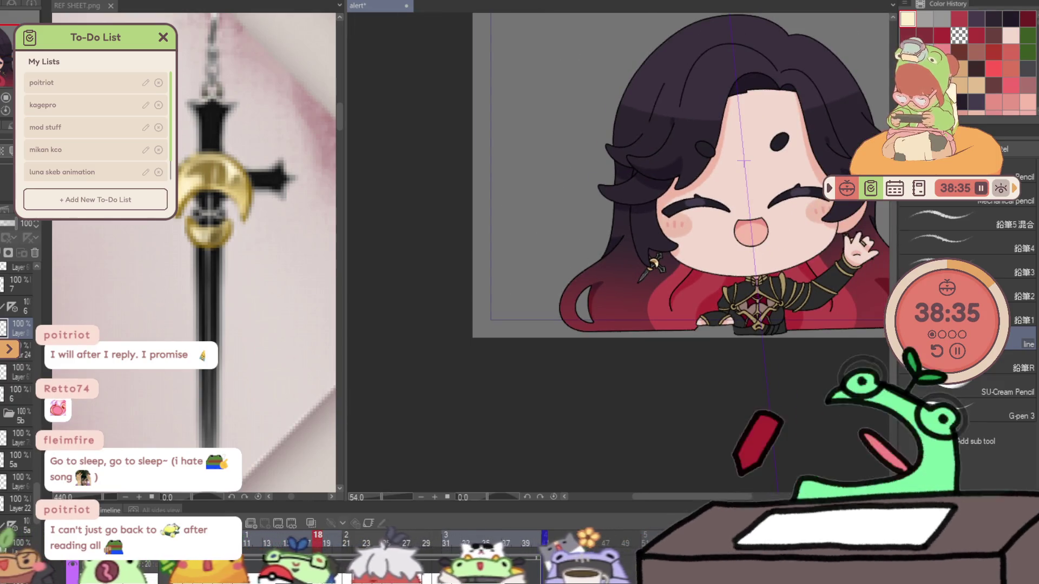
- Advance two frames, add a new layer, and highlight the earring's gold ornament
key(Right)
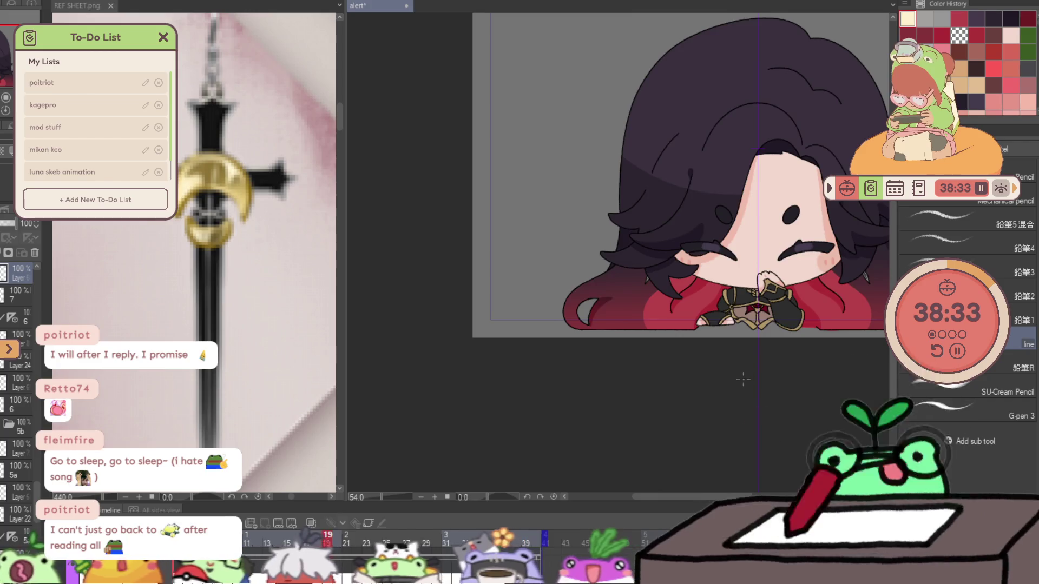
key(Right)
key(Right)
key(Right)
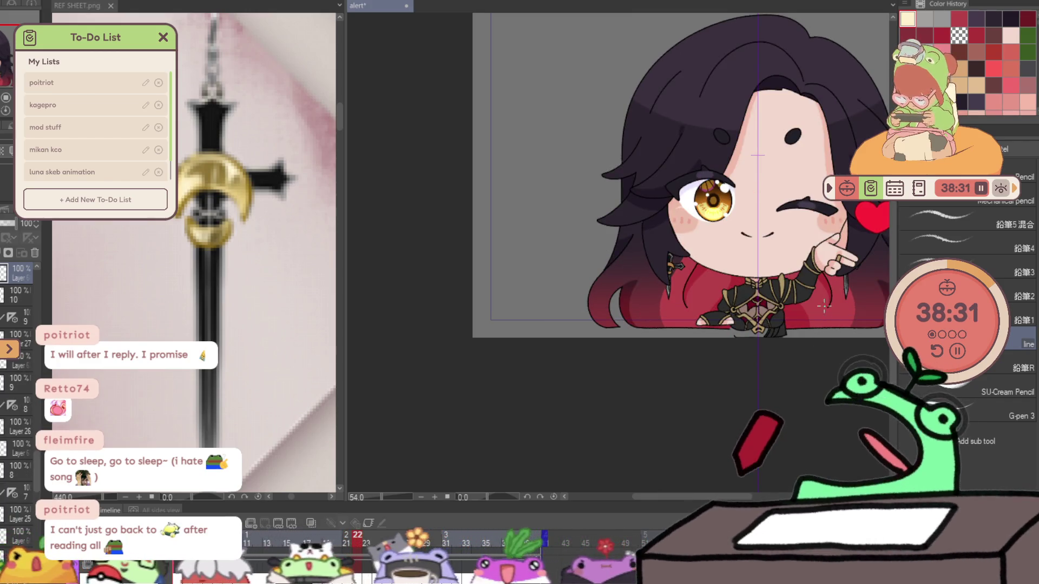
scroll(833, 287, up, 4)
click(376, 211)
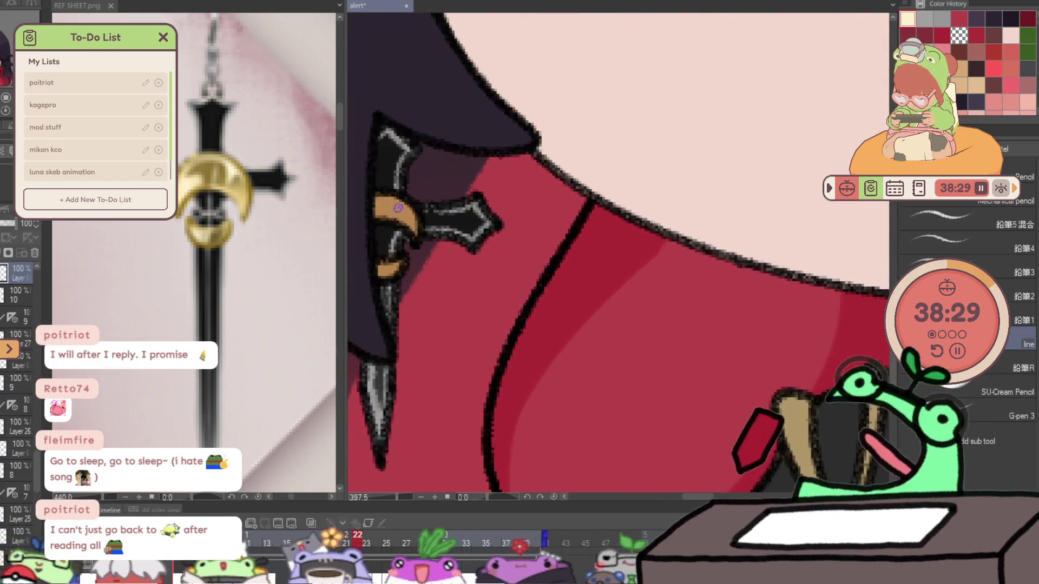
key(ctrl+shift+n)
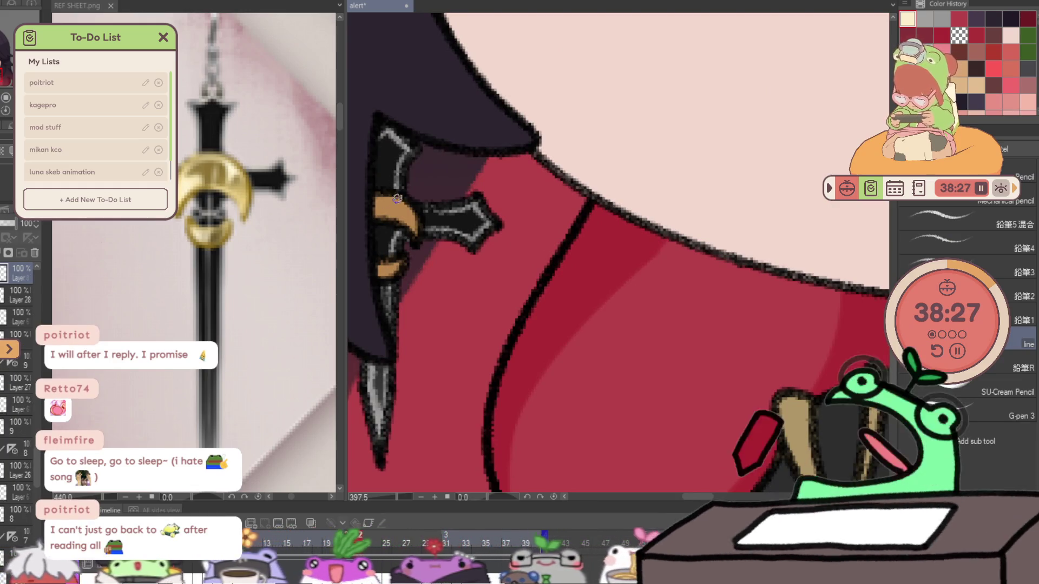
drag(395, 221, 409, 222)
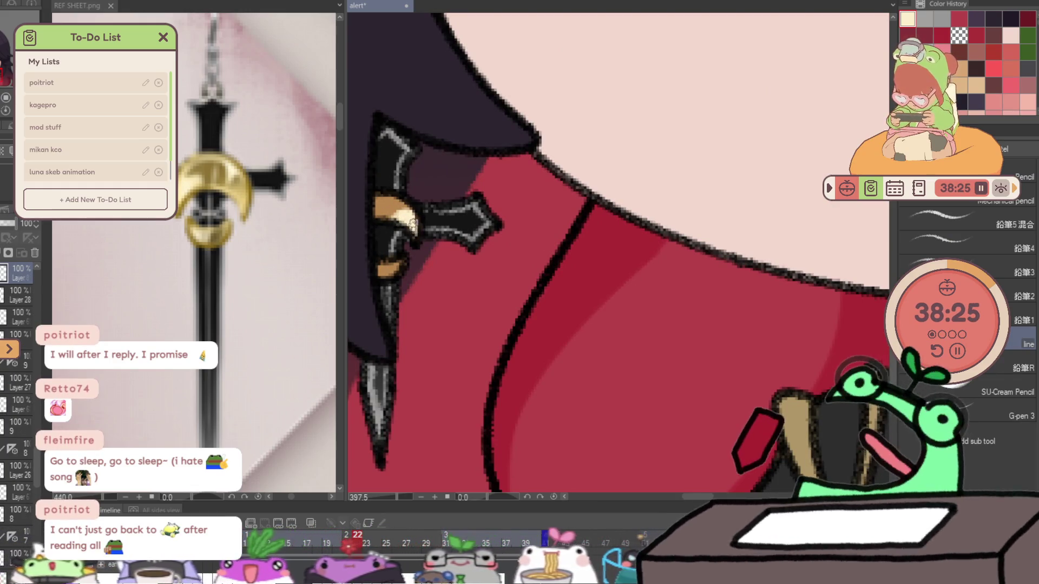
key(h)
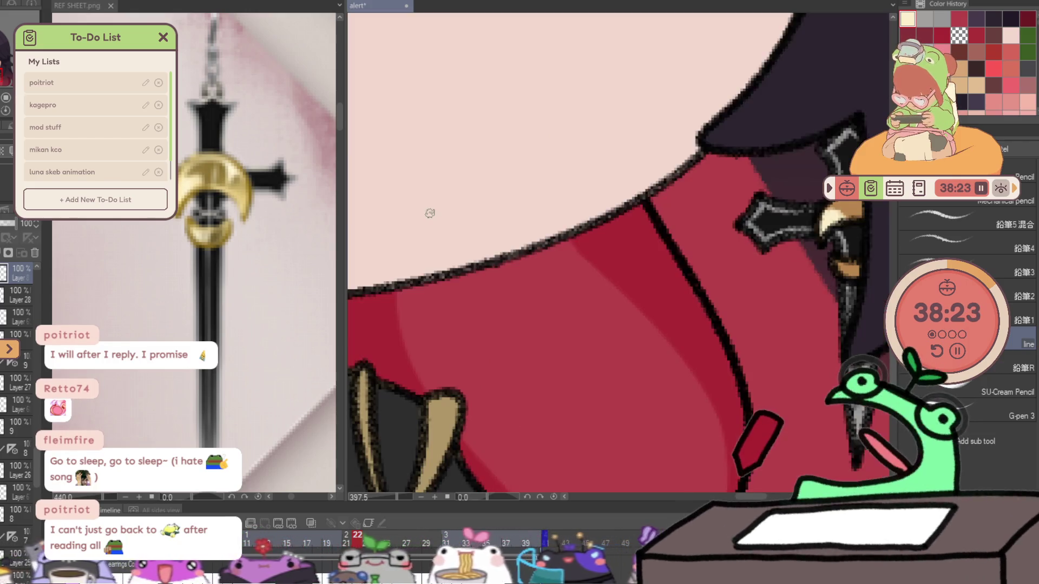
drag(429, 213, 807, 188)
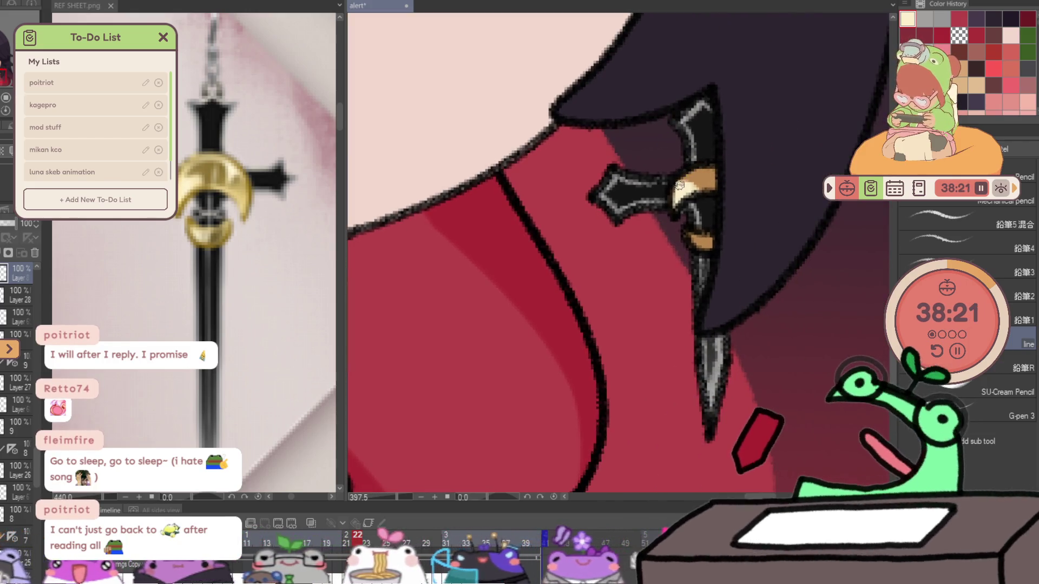
mouse_move(700, 225)
mouse_down()
mouse_move(657, 193)
mouse_move(719, 272)
mouse_up()
- On two new layers, paint a cream highlight across the gold crescent and down its right side
key(ctrl+shift+n)
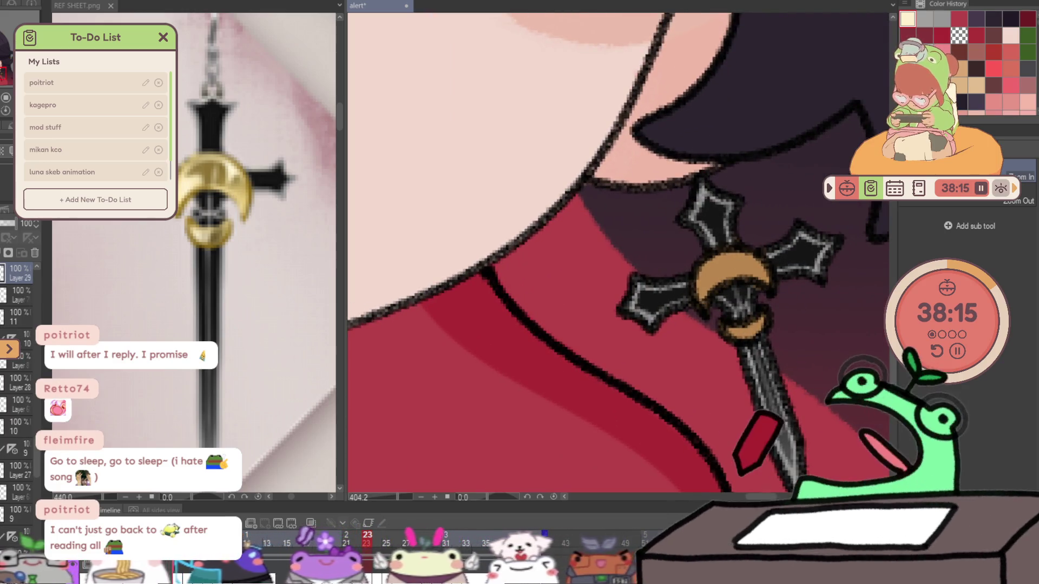
key(ctrl+shift+n)
key(p)
mouse_move(699, 270)
mouse_down()
mouse_move(712, 284)
mouse_move(706, 257)
mouse_move(738, 254)
mouse_move(767, 286)
mouse_up()
drag(725, 327, 738, 336)
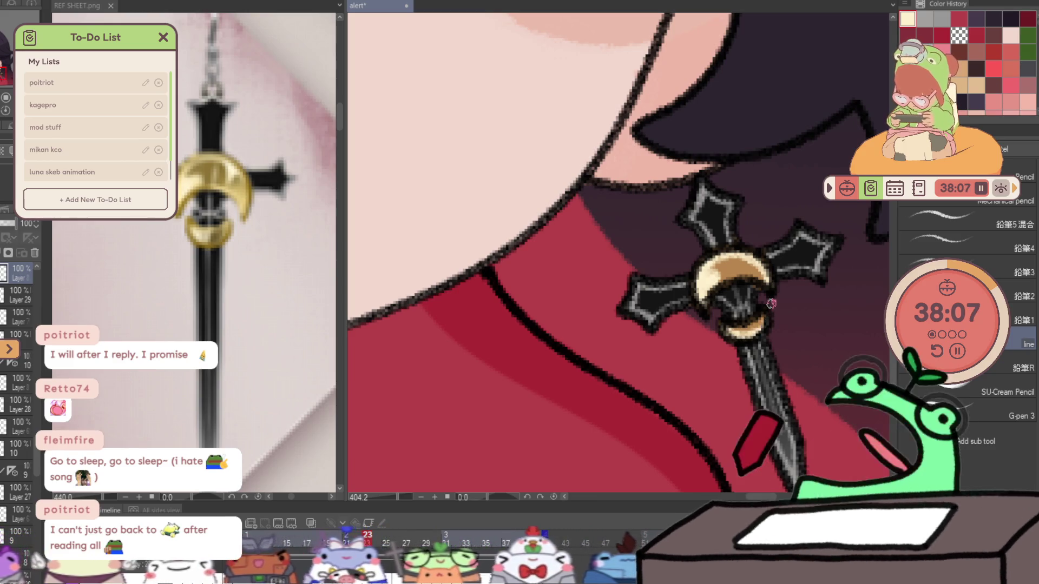
- Paint cream highlights on the tan crescent in the next two animation frames
key(ctrl+Right)
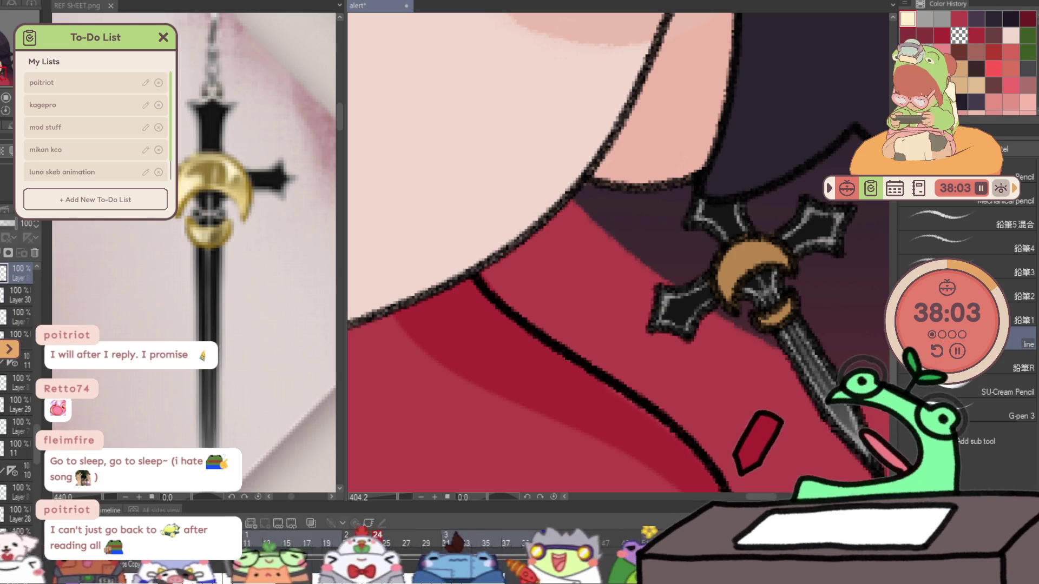
mouse_move(731, 269)
mouse_down()
mouse_move(724, 295)
mouse_move(730, 246)
mouse_move(763, 240)
mouse_move(787, 261)
mouse_up()
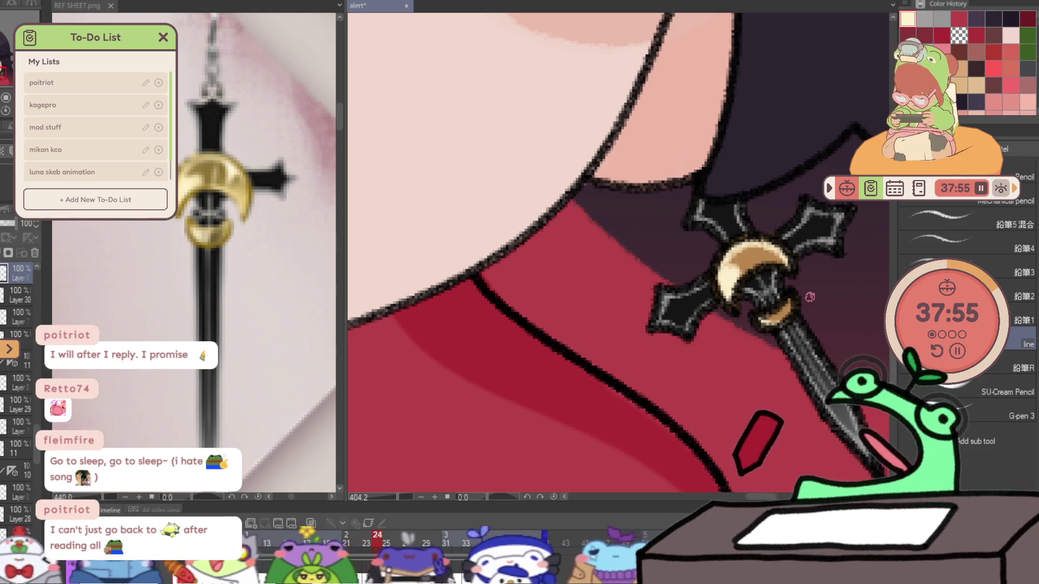
key(ctrl+Right)
key(ctrl+Right)
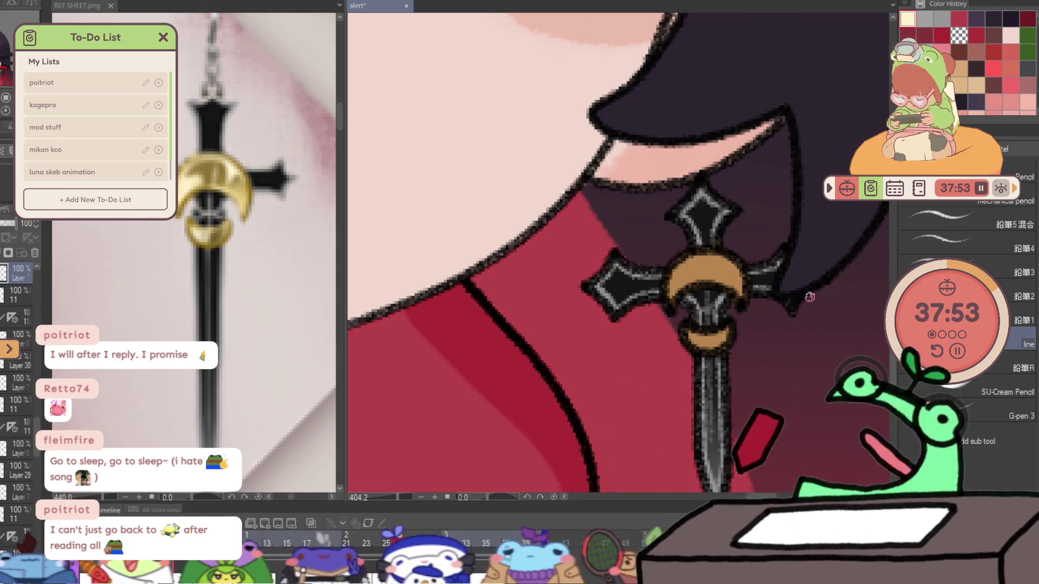
key(ctrl+Right)
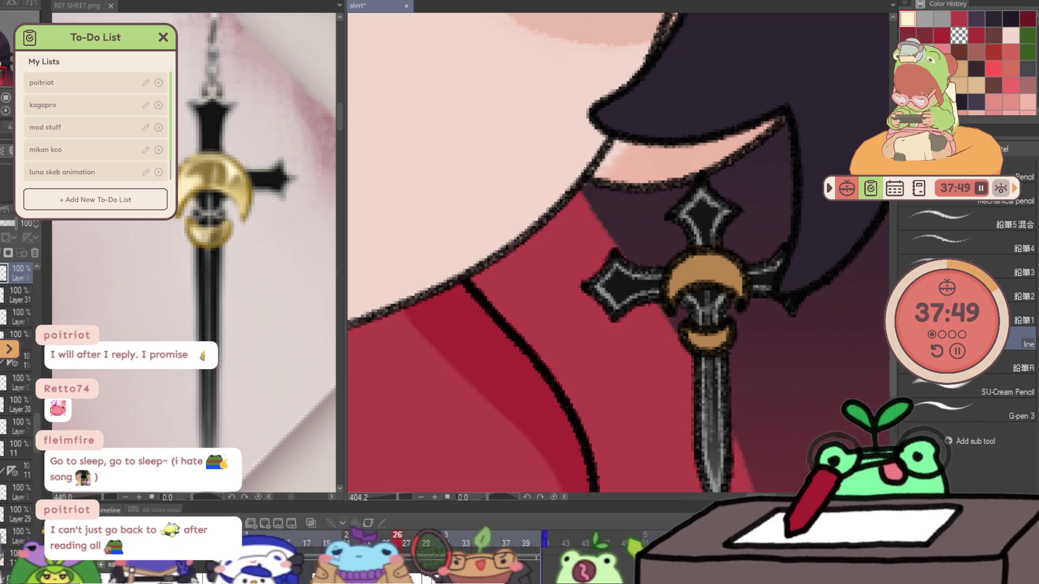
mouse_move(683, 269)
mouse_down()
mouse_move(692, 267)
mouse_move(670, 295)
mouse_move(676, 265)
mouse_move(733, 263)
mouse_move(739, 289)
mouse_up()
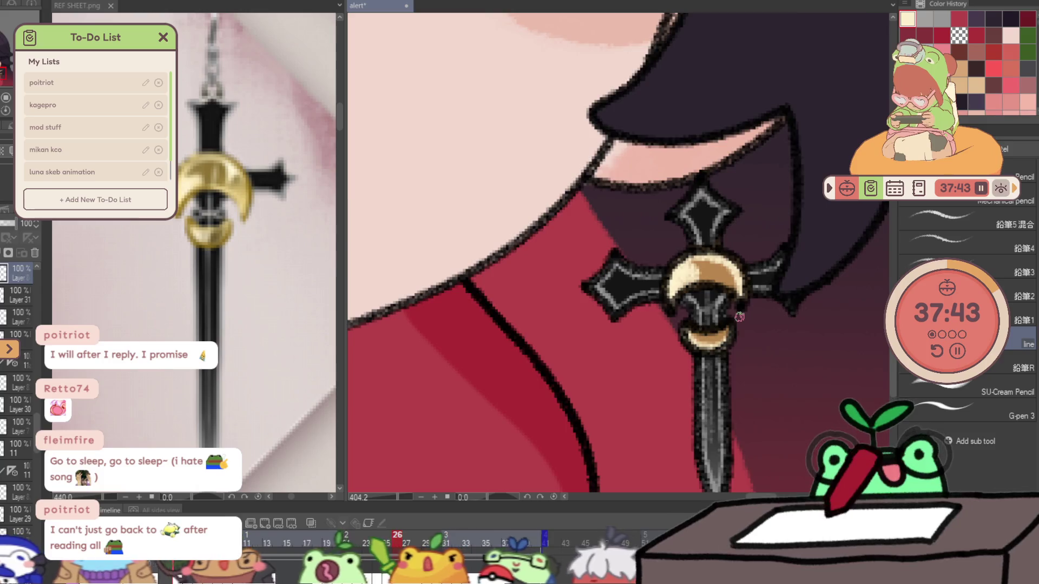
- Step ahead a frame and save the animation file with Ctrl+S
key(Right)
key(Right)
key(Right)
key(Right)
key(ctrl+s)
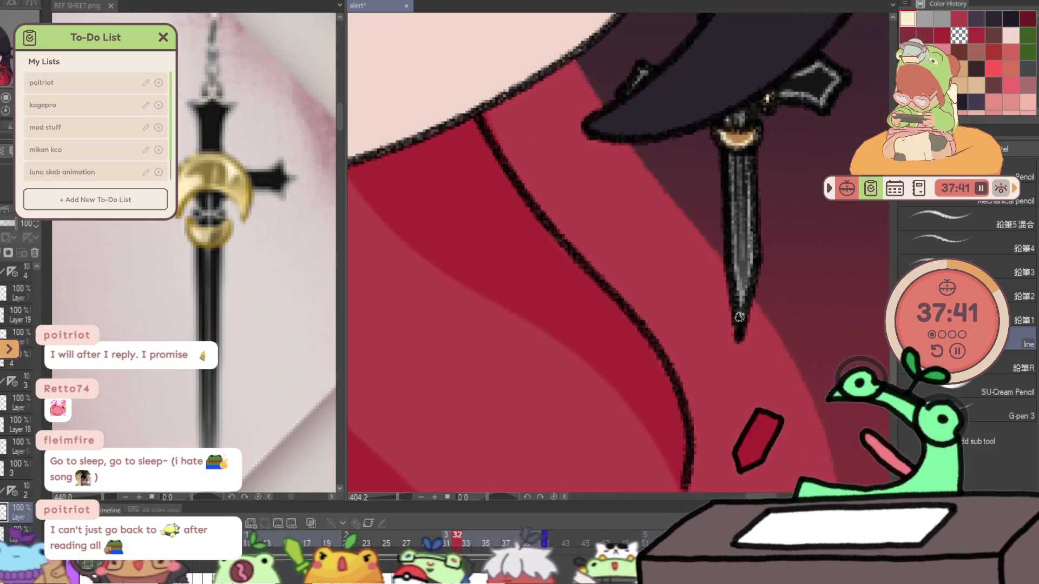
key(ctrl+minus)
key(ctrl+minus)
key(ctrl+minus)
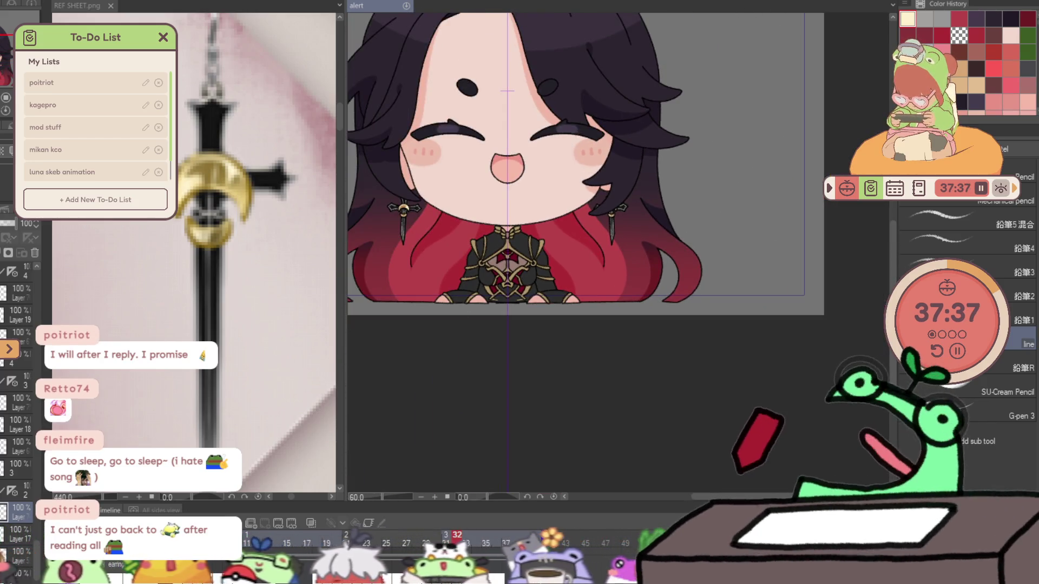
- Jump to the waving-pose frame 10 and zoom in close on the cross earring
key(Right)
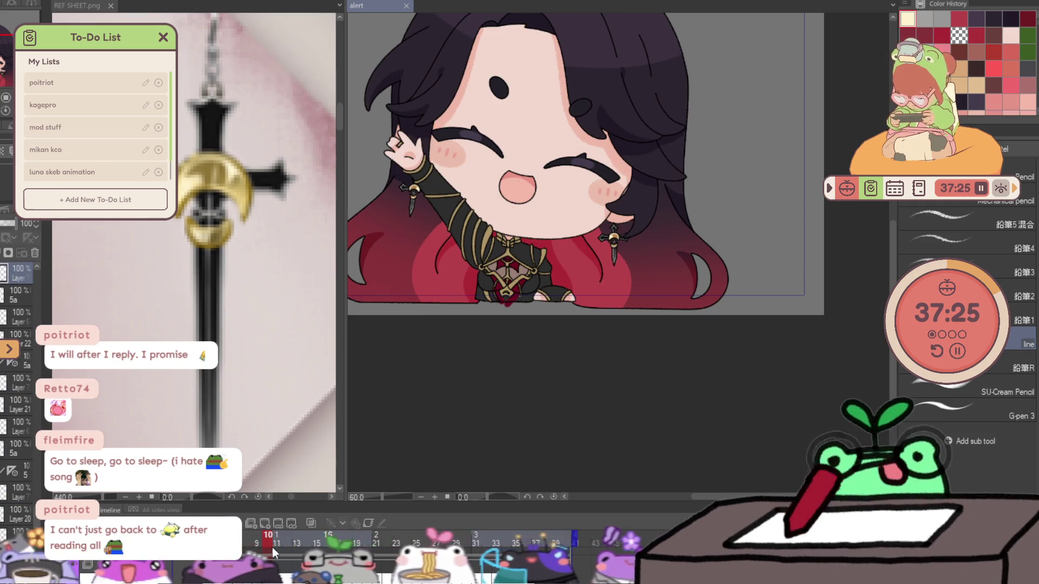
scroll(678, 217, up, 8)
scroll(639, 227, up, 2)
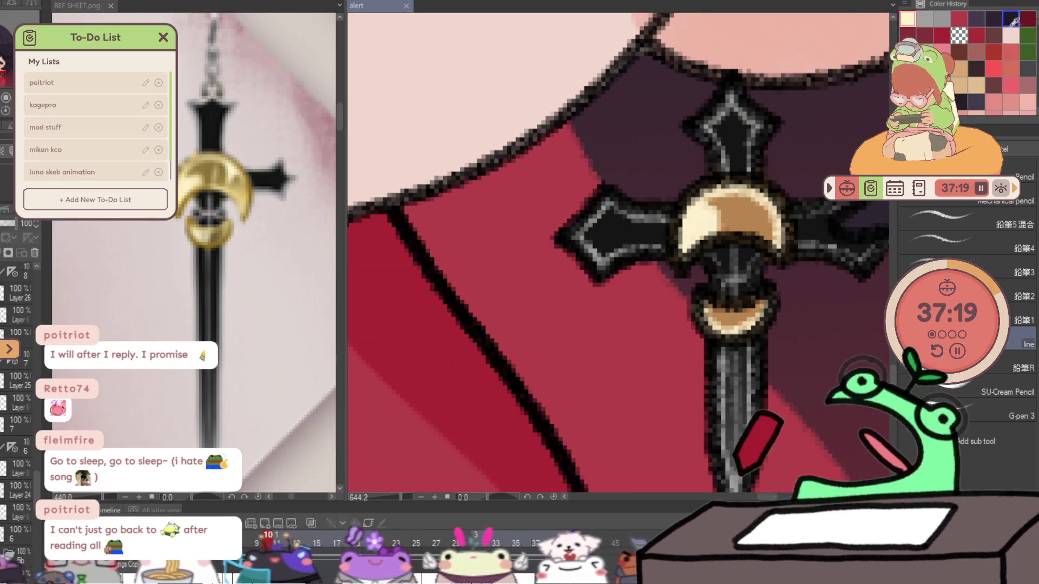
- Redraw the grey highlight along the cross earring's left arm, then rotate the view upright
key(ctrl+z)
key(ctrl+z)
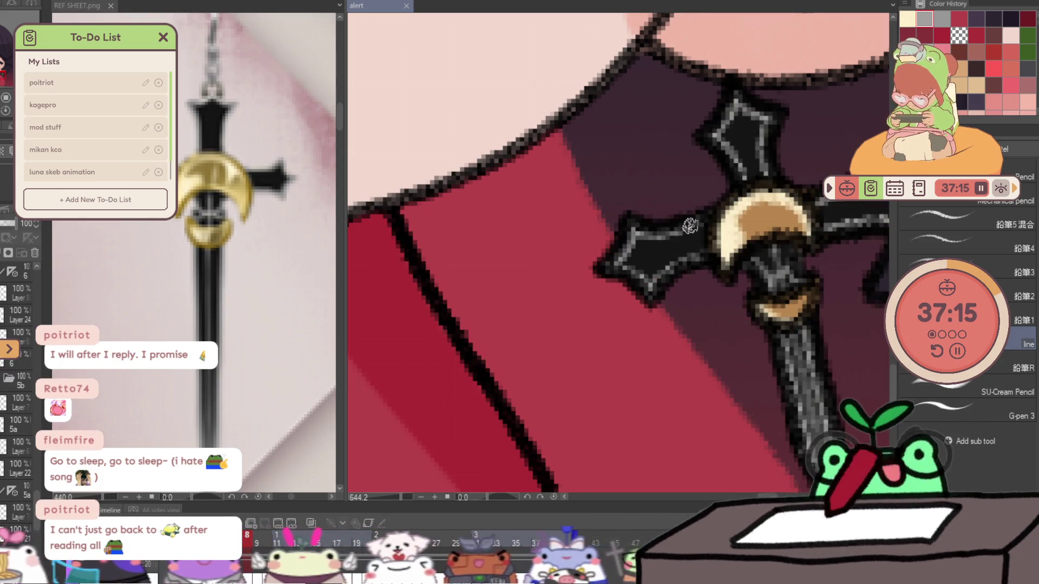
click(656, 234)
key(ctrl+z)
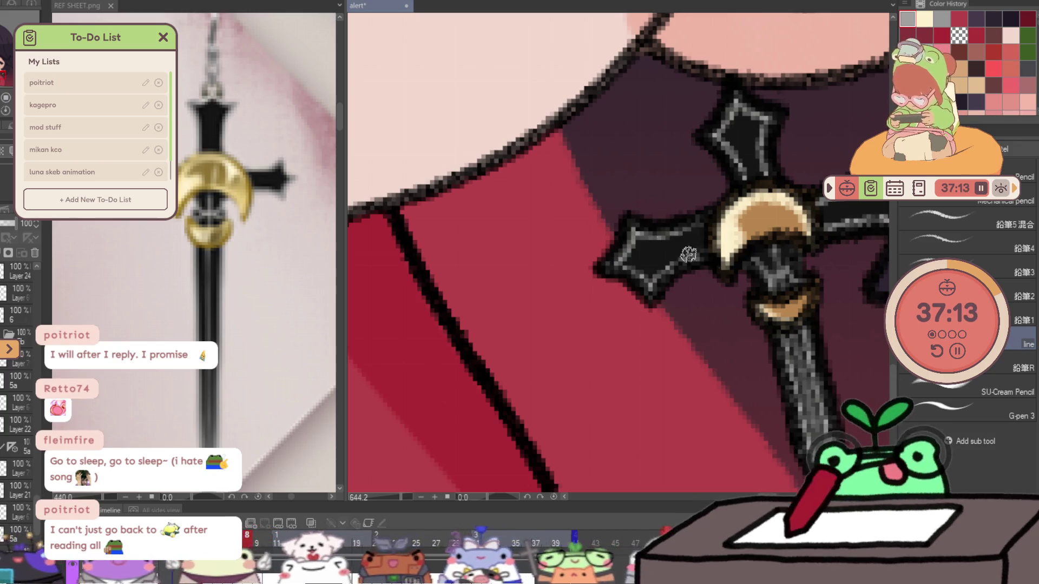
mouse_move(662, 231)
mouse_down()
mouse_move(627, 239)
mouse_move(631, 273)
mouse_move(661, 280)
mouse_up()
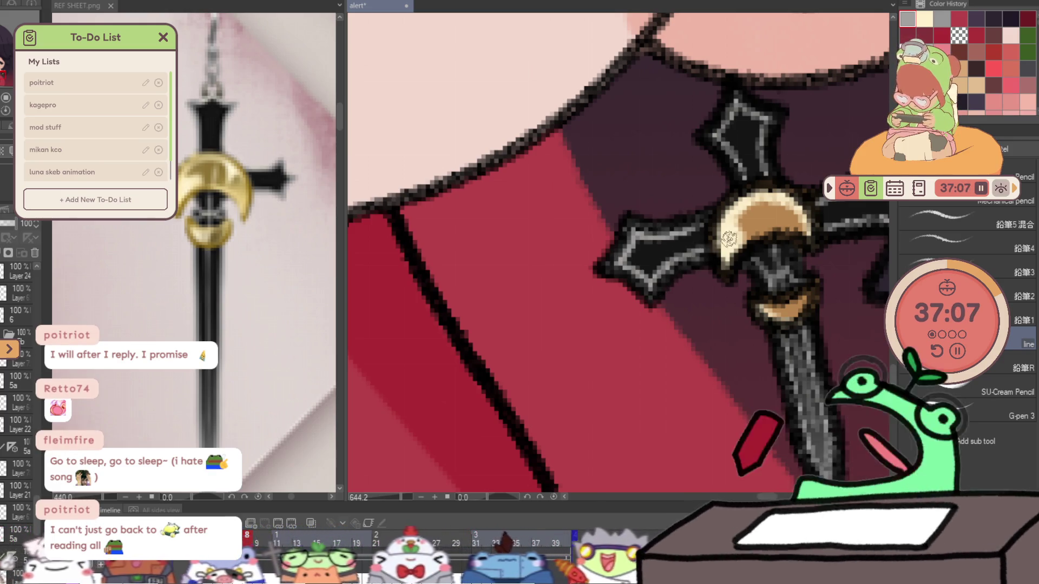
key(asciicircum)
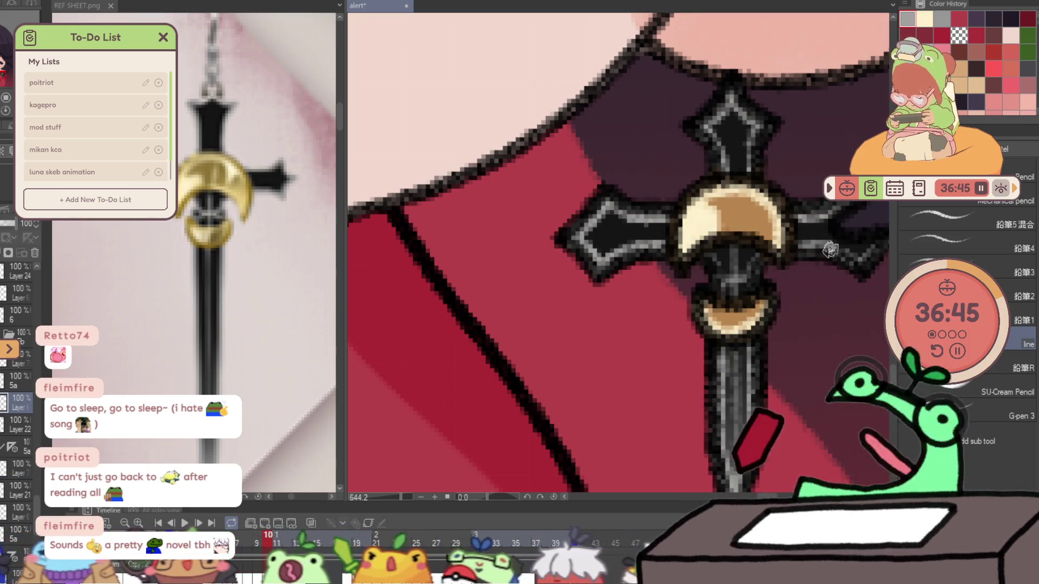
drag(860, 277, 728, 258)
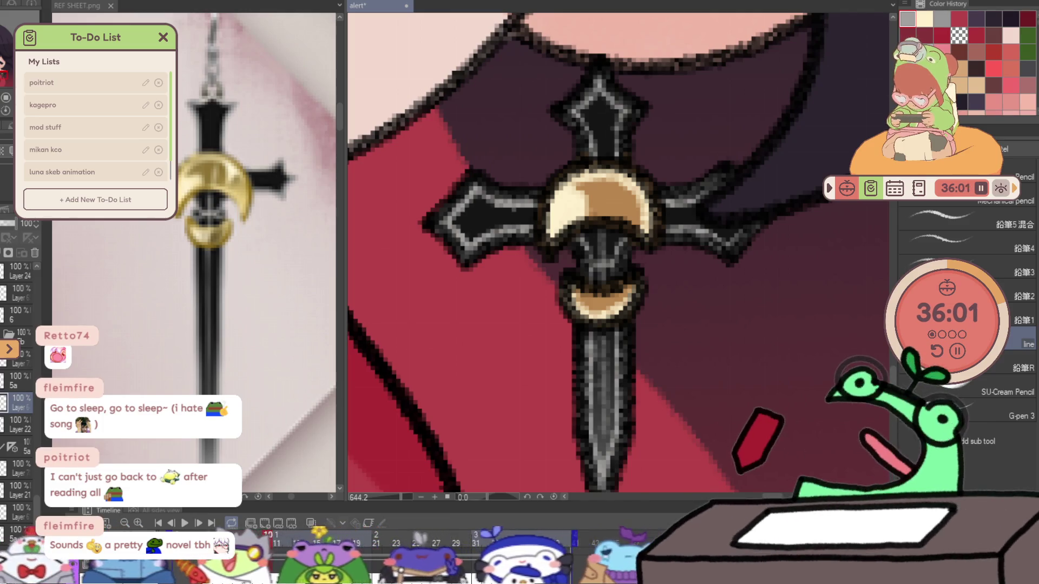
scroll(475, 391, down, 5)
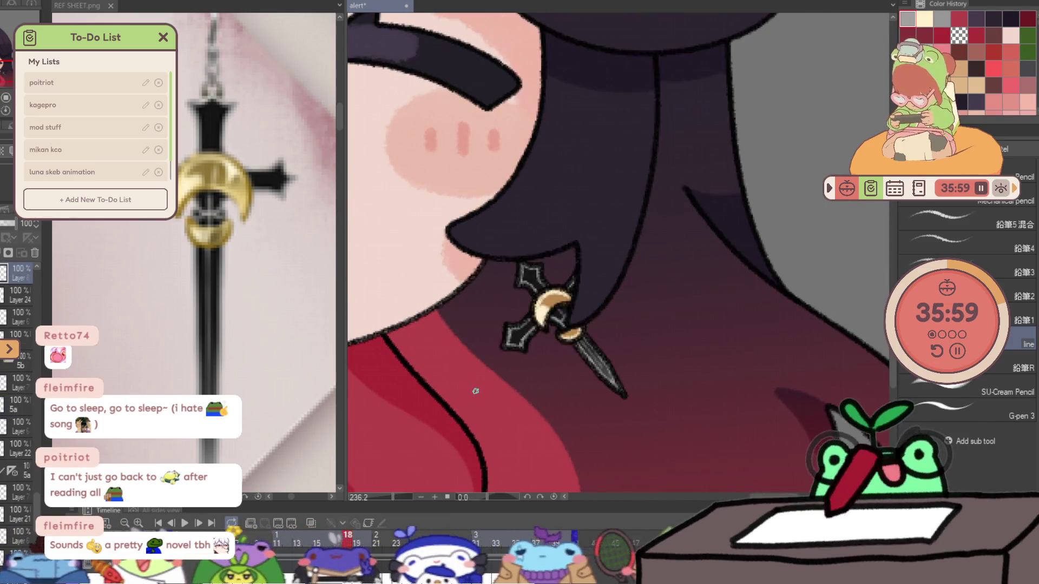
- Fit the whole canvas in the window, stop playback on the waving frame and save
scroll(475, 390, down, 6)
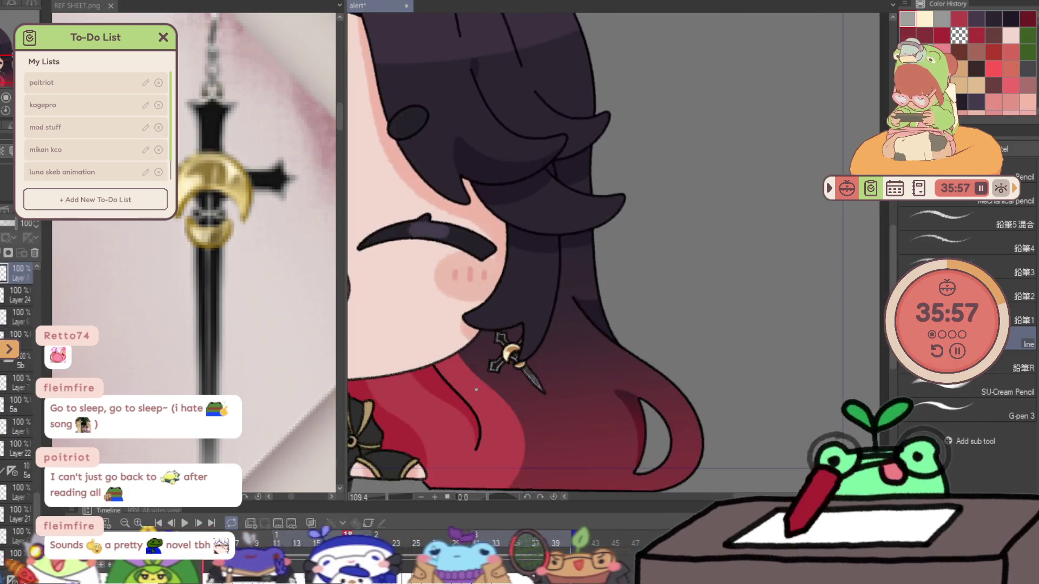
scroll(549, 299, down, 2)
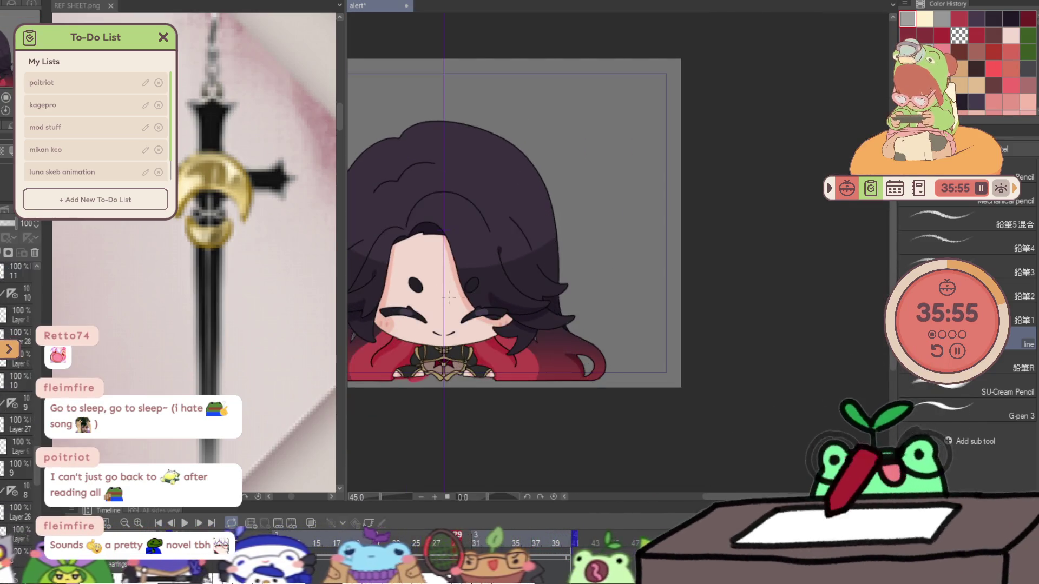
key(ctrl+0)
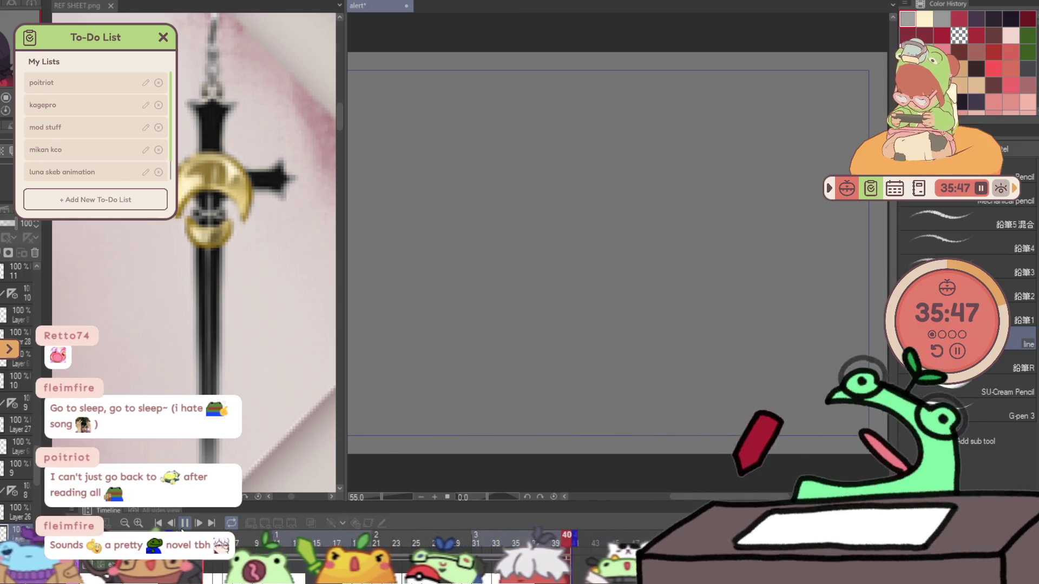
key(Return)
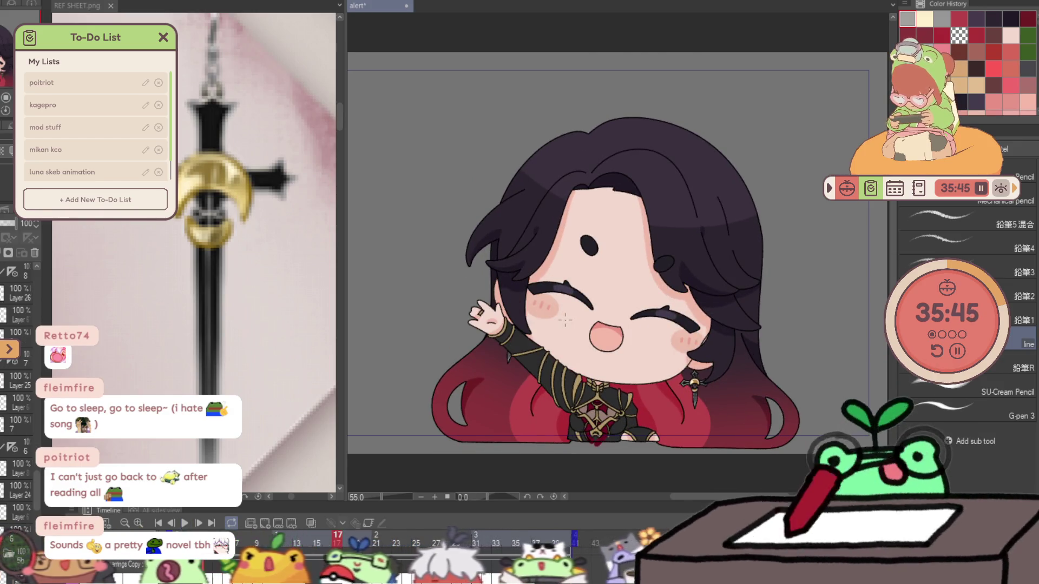
key(ctrl+s)
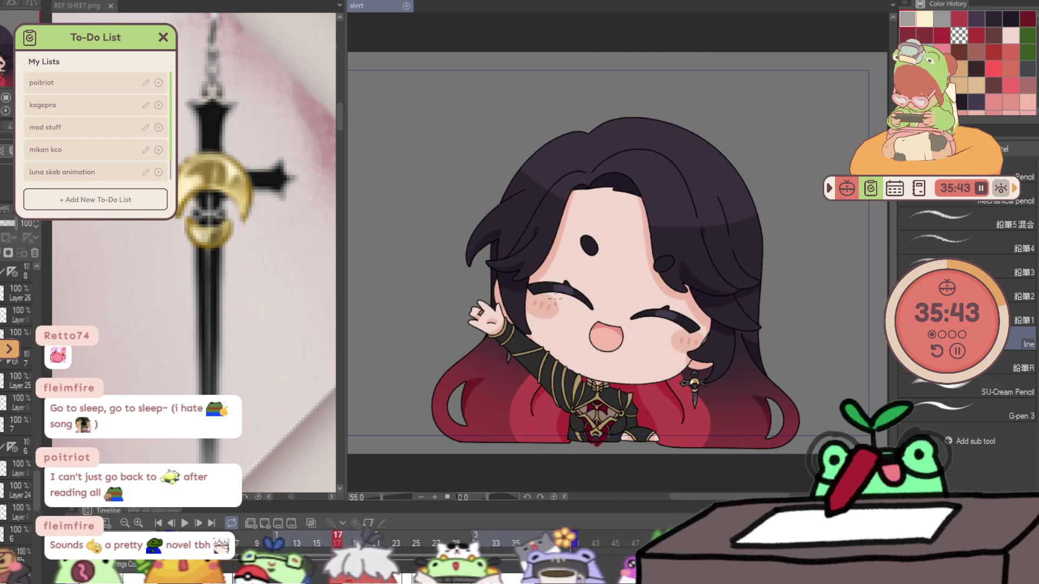
- Preview the animation twice on the Timeline, finally stopping on frame 10
scroll(559, 295, up, 4)
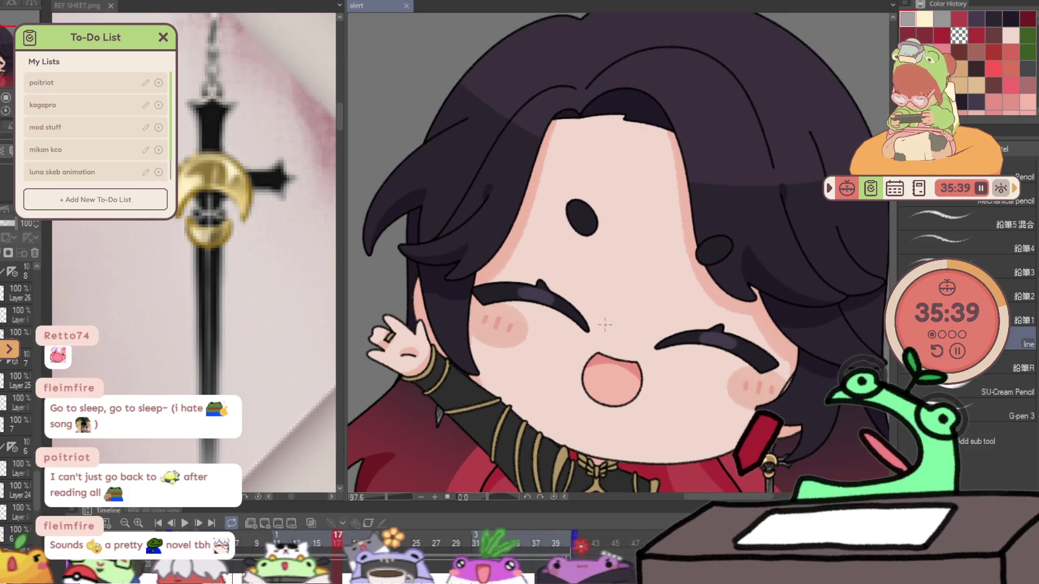
scroll(613, 309, down, 2)
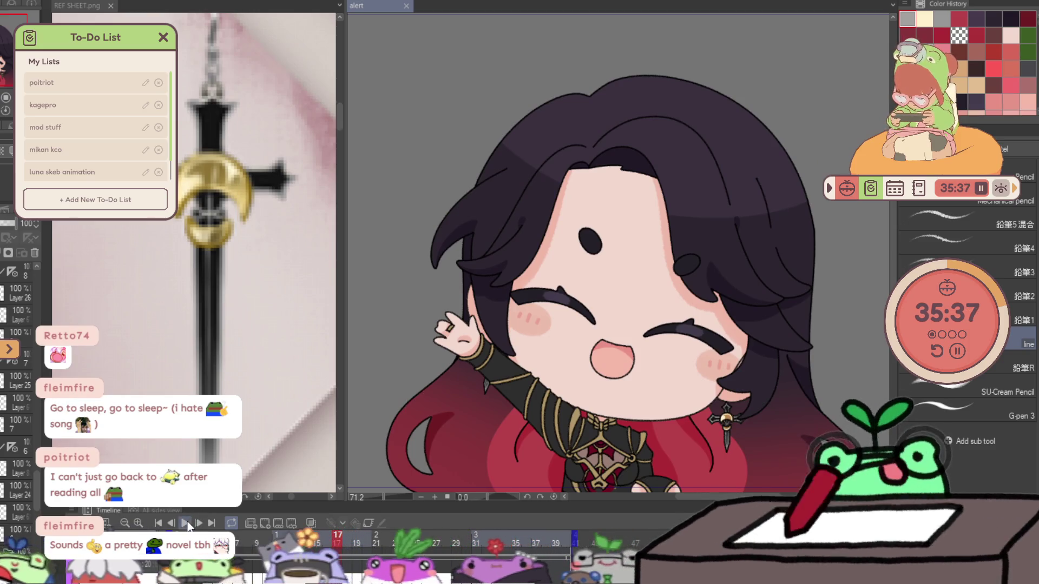
click(184, 523)
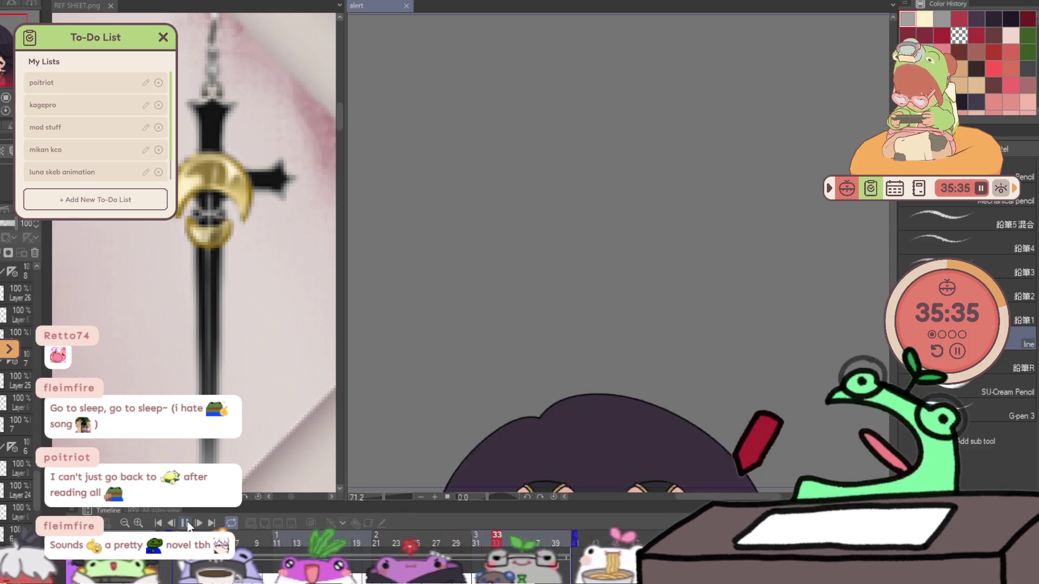
click(186, 523)
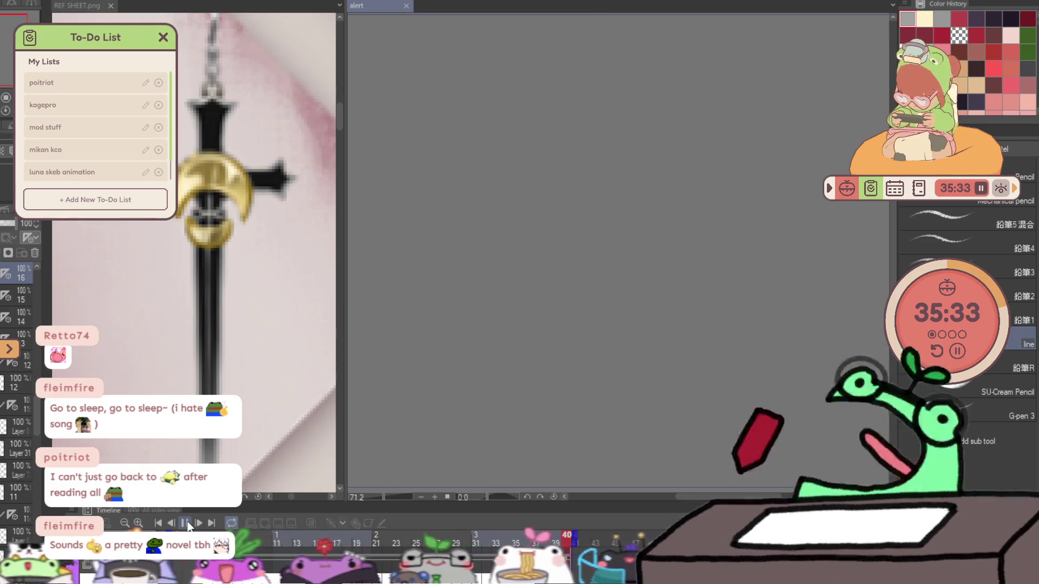
click(185, 523)
click(186, 523)
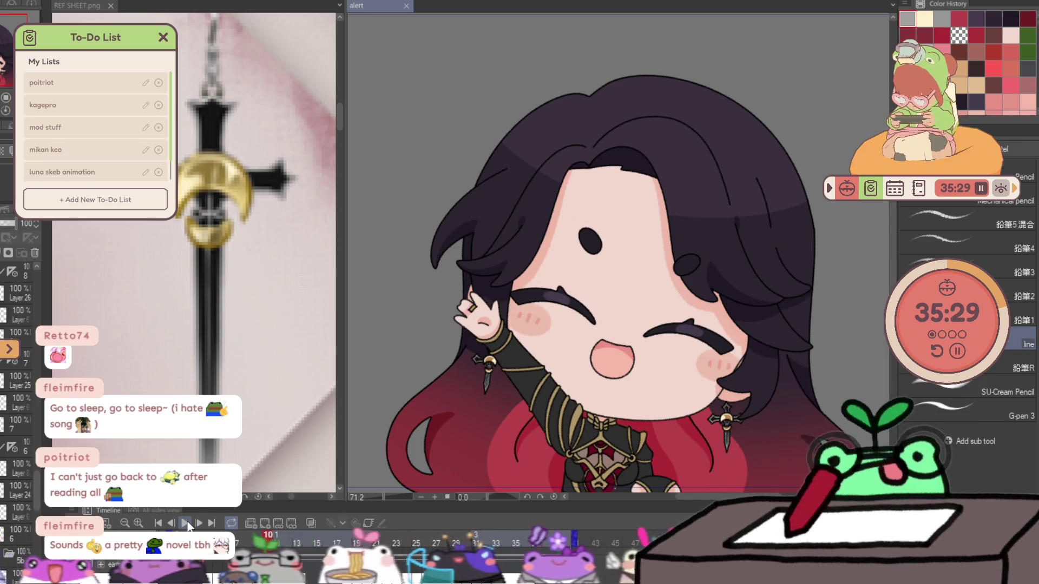
scroll(617, 271, down, 3)
scroll(616, 270, up, 2)
scroll(679, 405, up, 2)
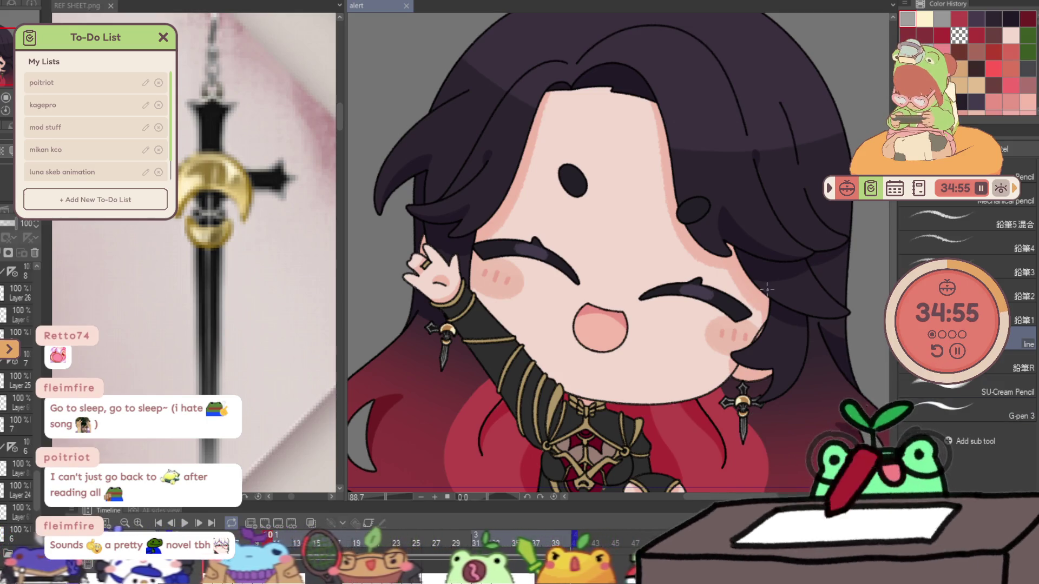
- Play the animation, stop on frame 12 and add an empty Layer 32 there
scroll(767, 290, down, 2)
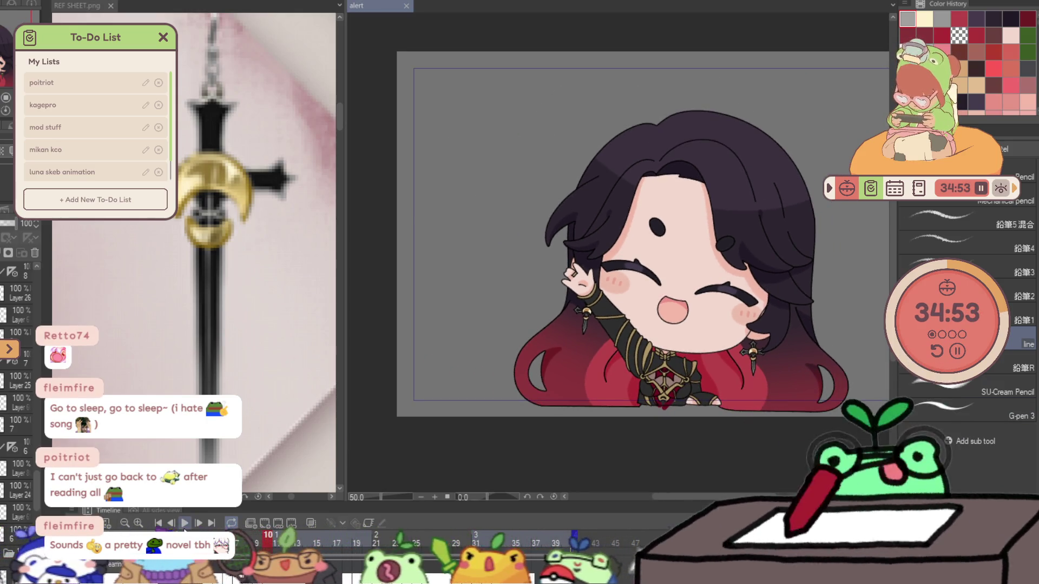
click(185, 523)
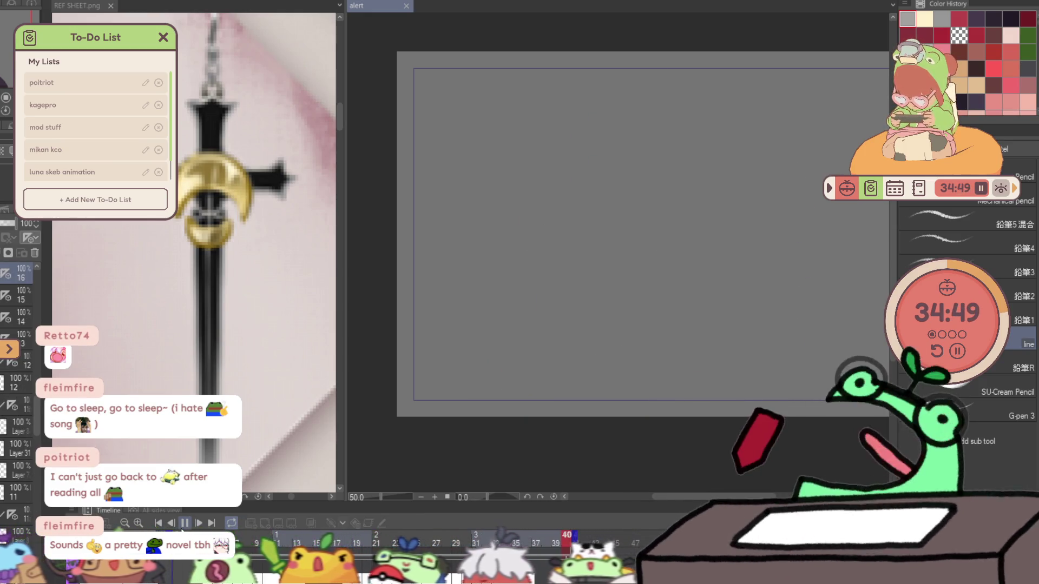
click(185, 524)
scroll(488, 389, up, 2)
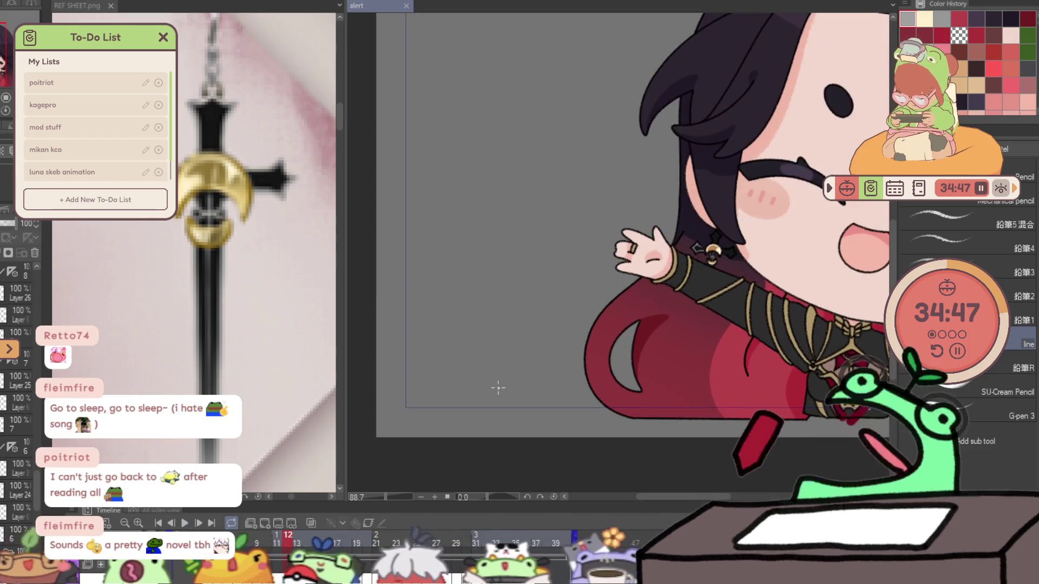
scroll(489, 388, down, 1)
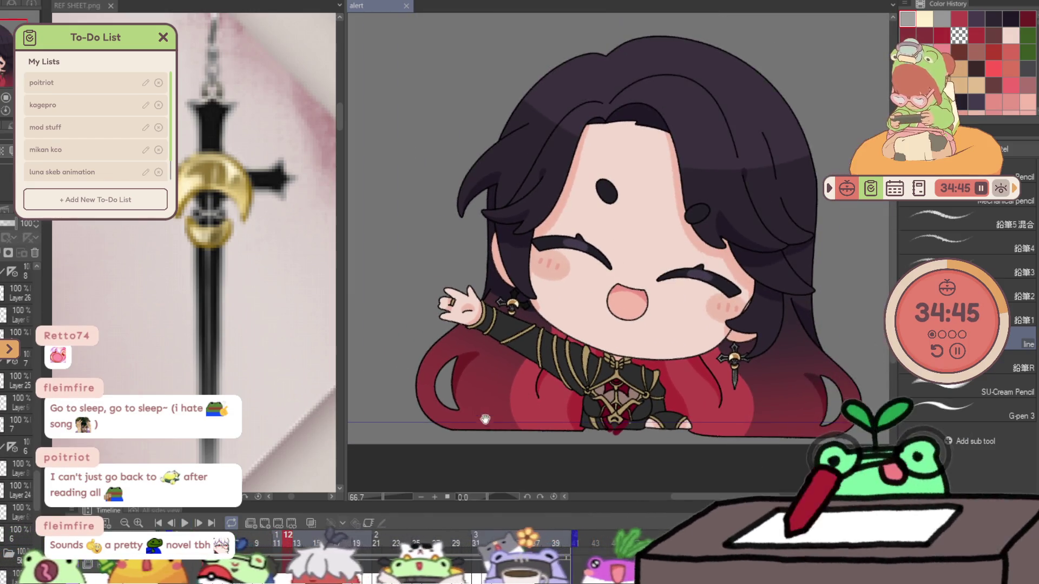
key(ctrl+shift+n)
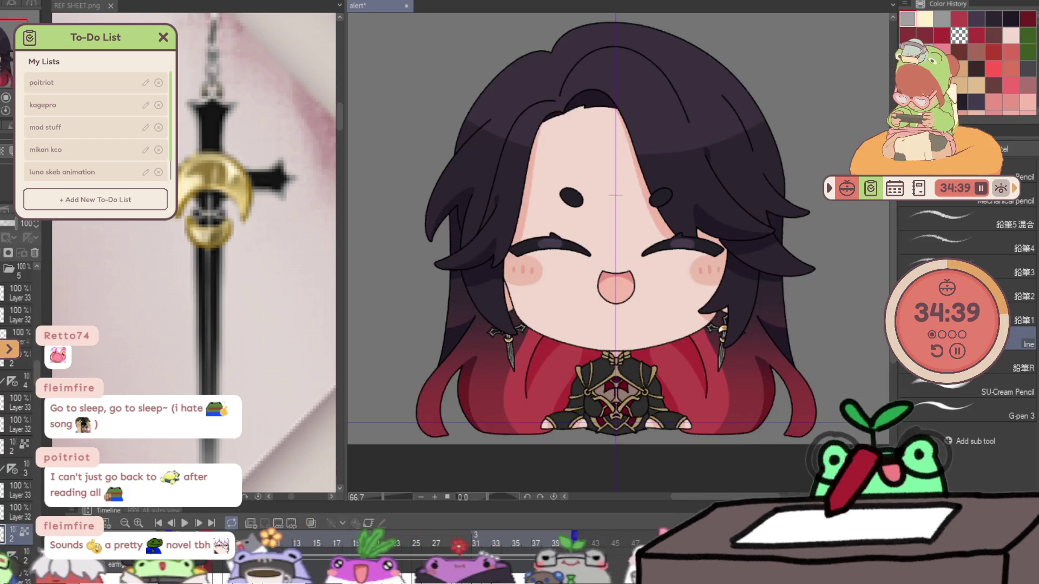
- Zoom in on the chest and sample the robe's dark colour three times with the Eyedropper
scroll(548, 468, up, 2)
scroll(548, 468, up, 3)
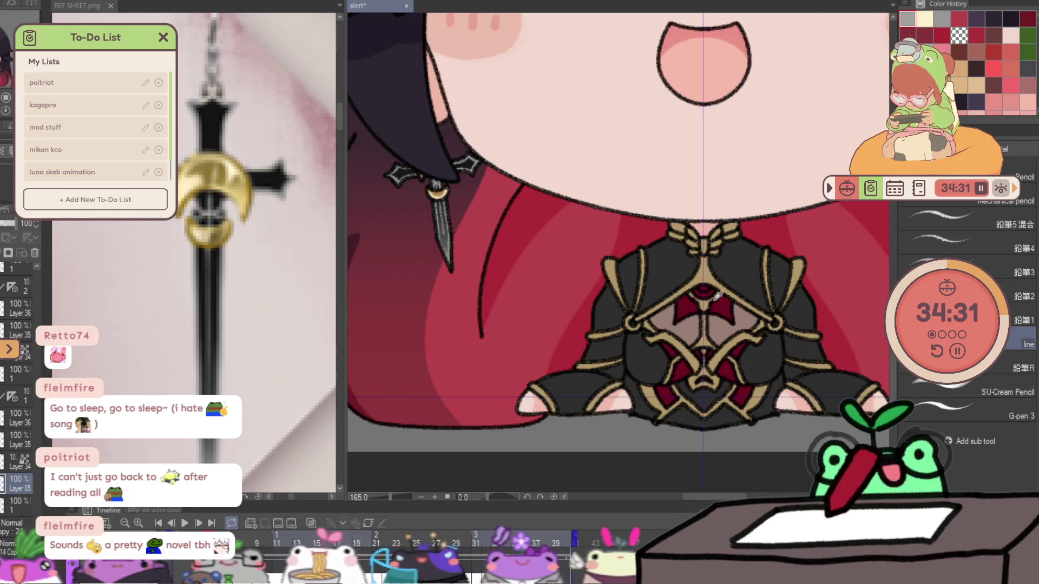
click(683, 268)
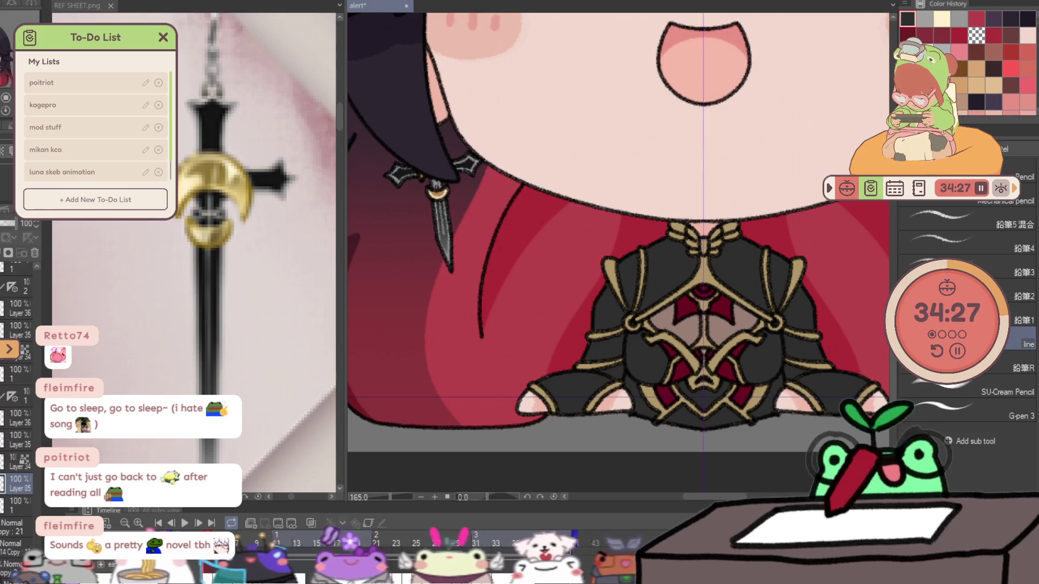
click(730, 253)
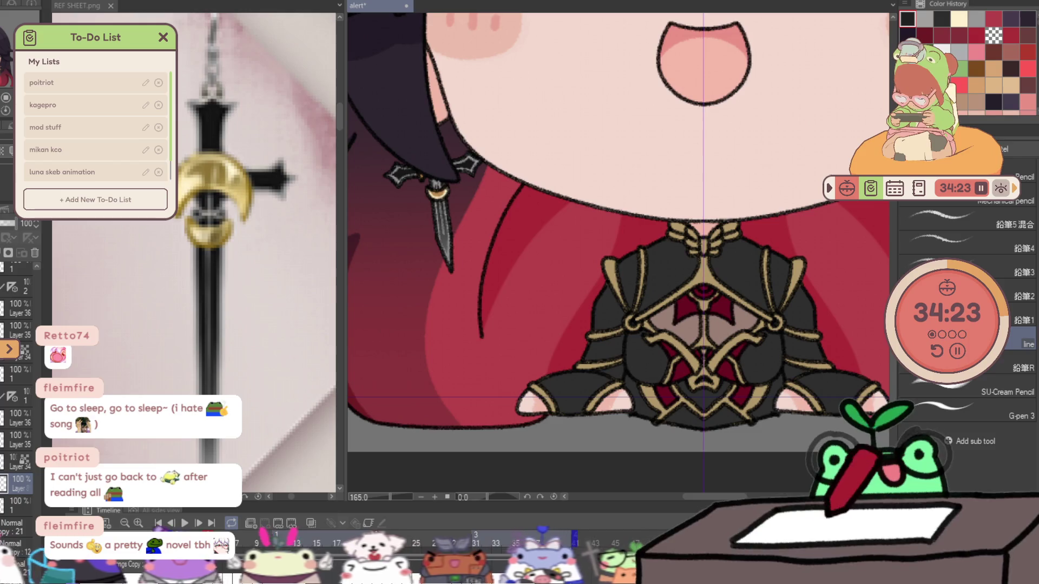
click(741, 250)
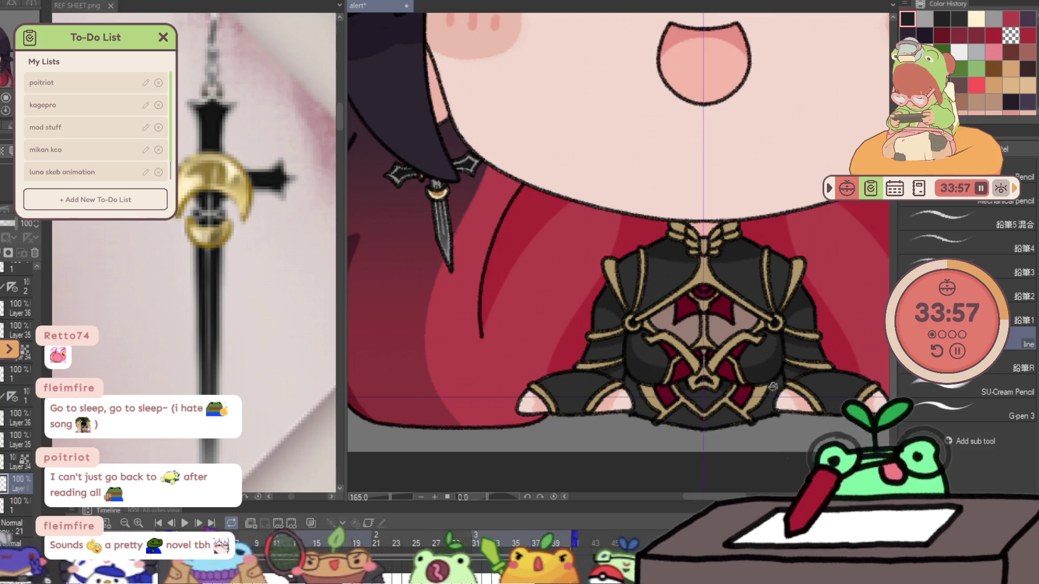
scroll(762, 390, down, 5)
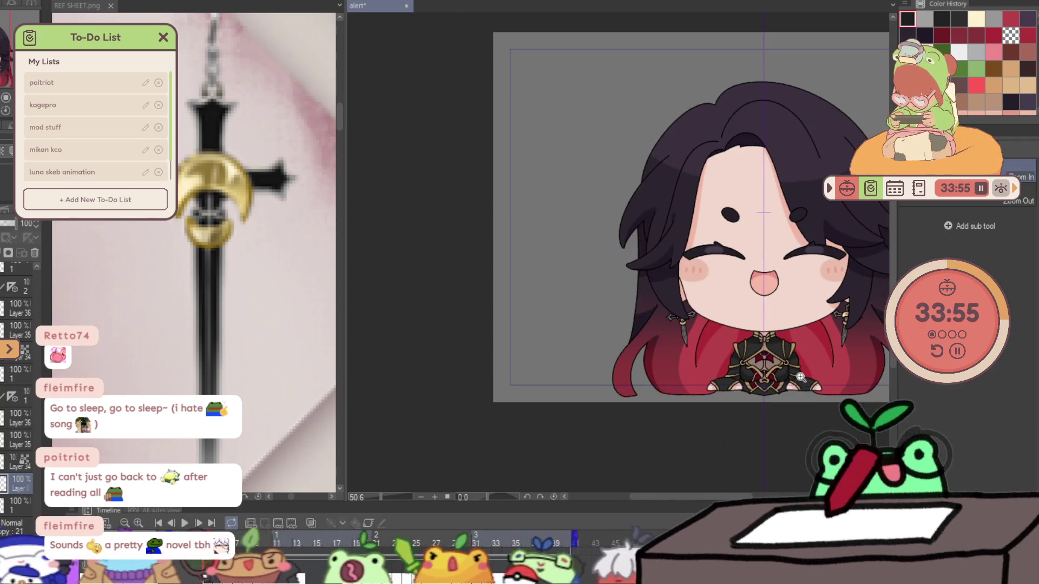
- Select a cel in the Layer panel and flip between neighbouring frames to compare poses
scroll(753, 292, up, 5)
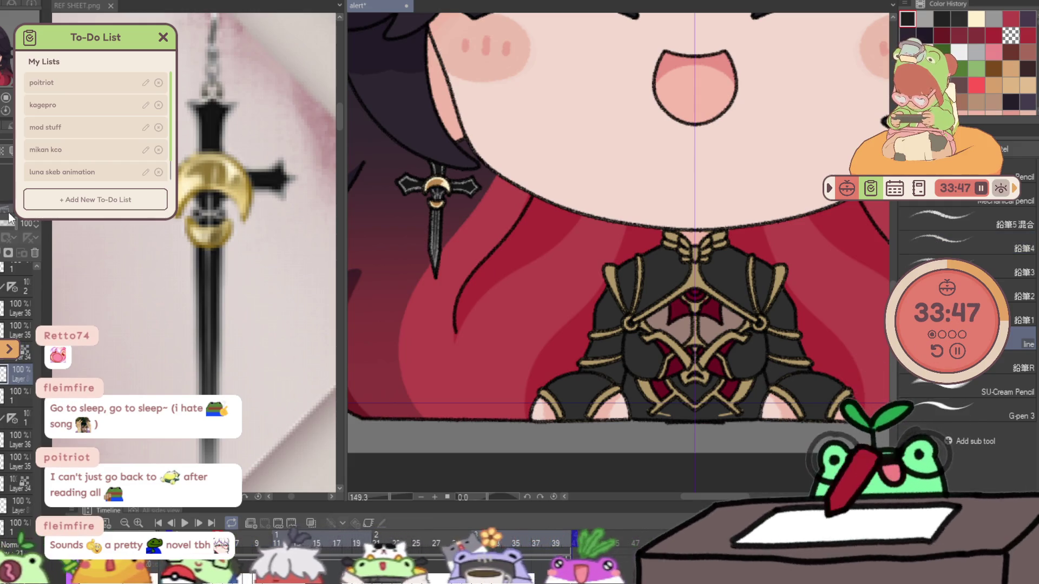
click(16, 381)
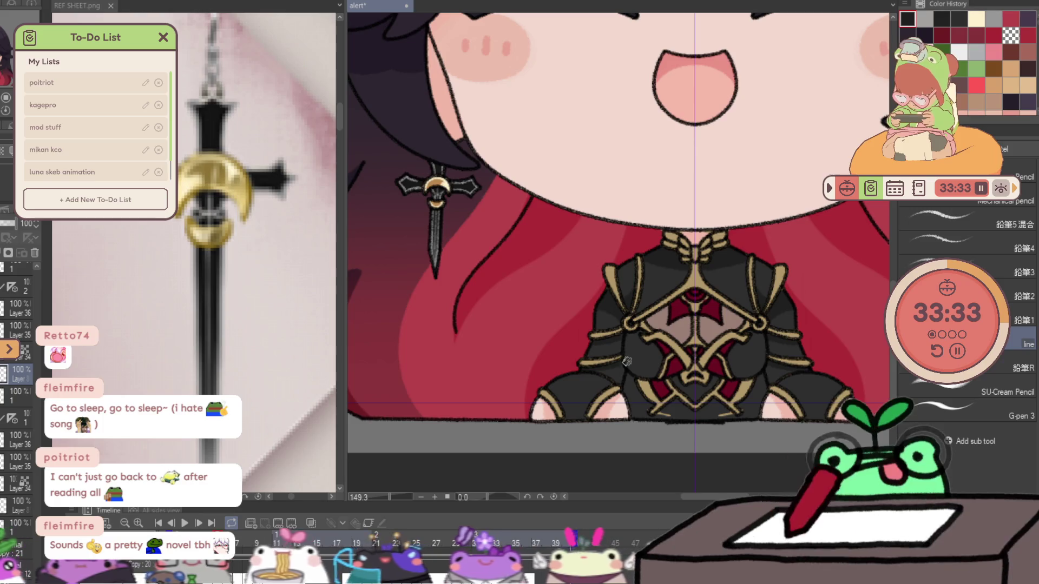
key(Right)
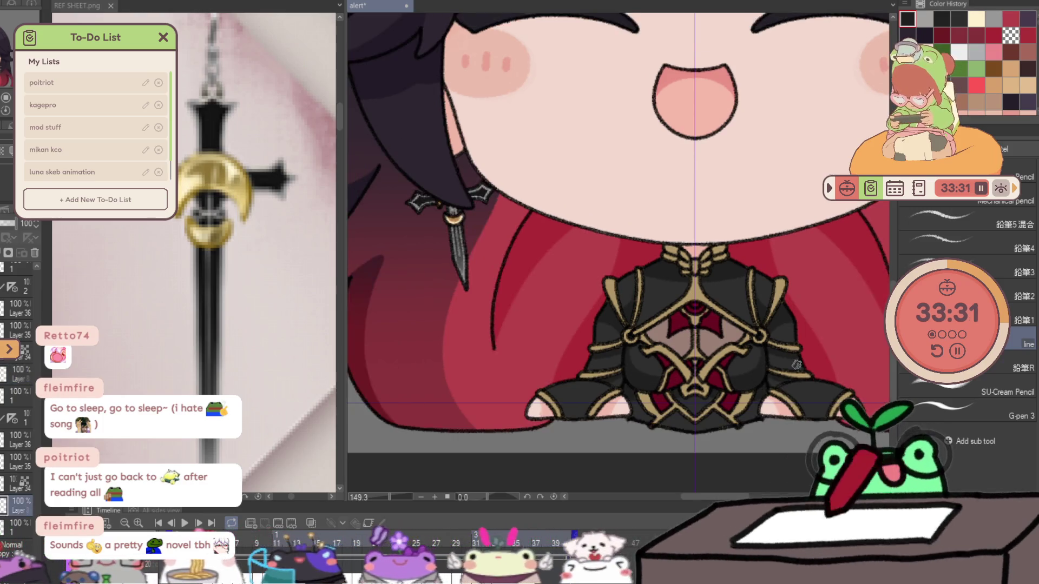
key(Right)
key(Left)
key(Right)
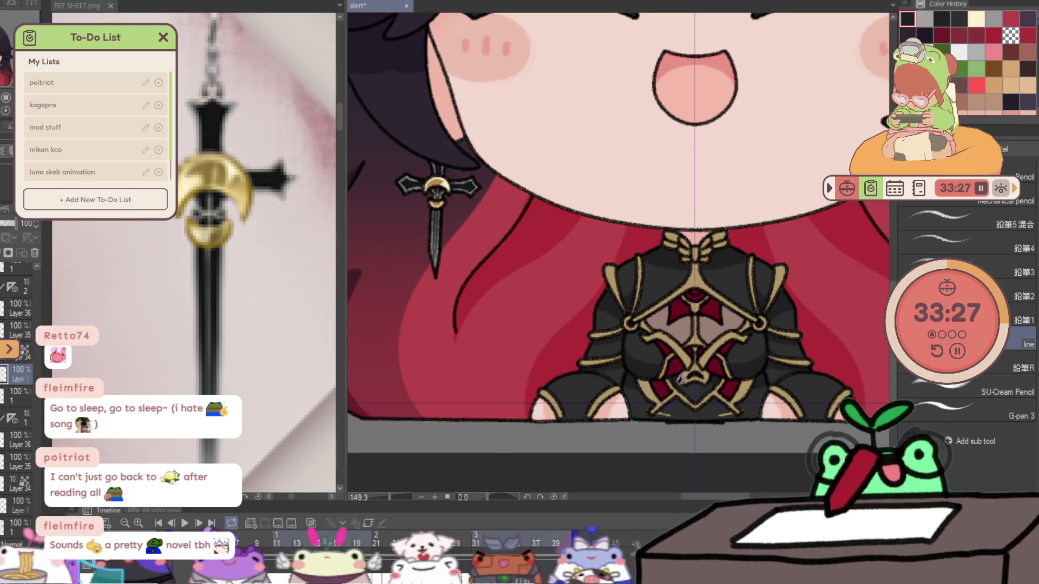
key(Left)
key(Right)
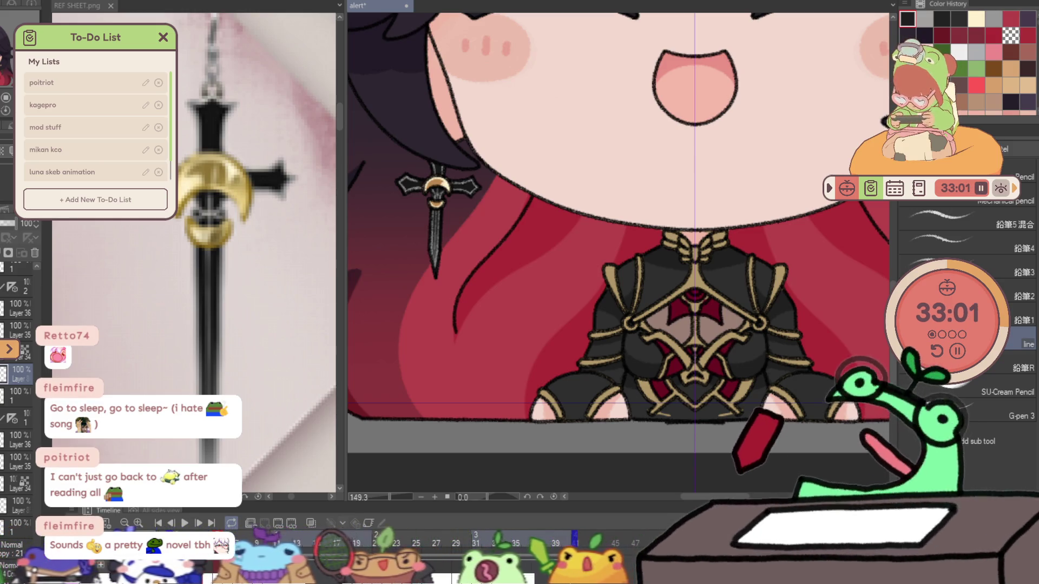
- Switch to the waving-arm cel and zoom in on the gold chest details
click(18, 380)
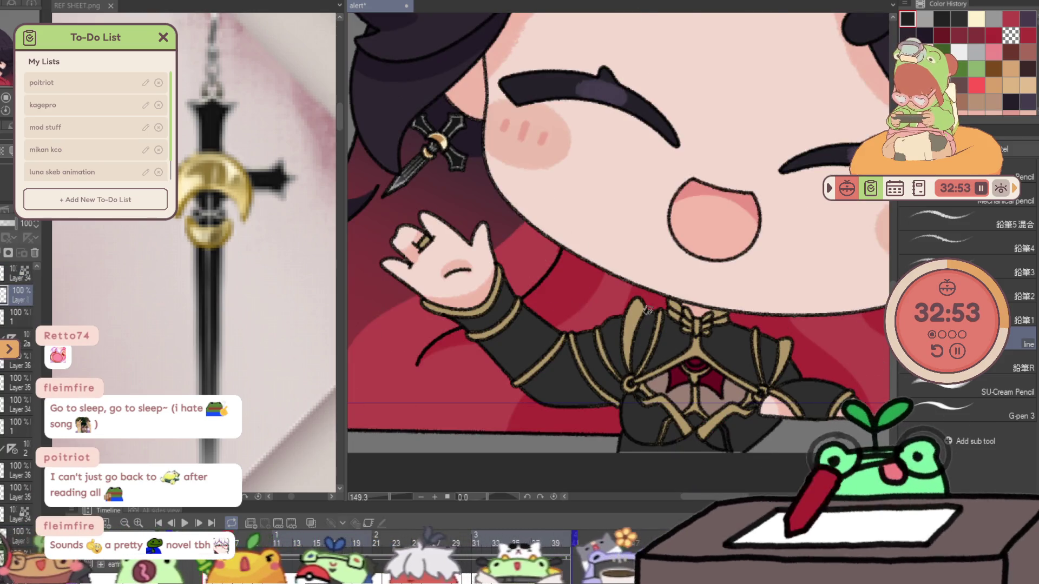
scroll(629, 309, up, 1)
scroll(653, 322, up, 1)
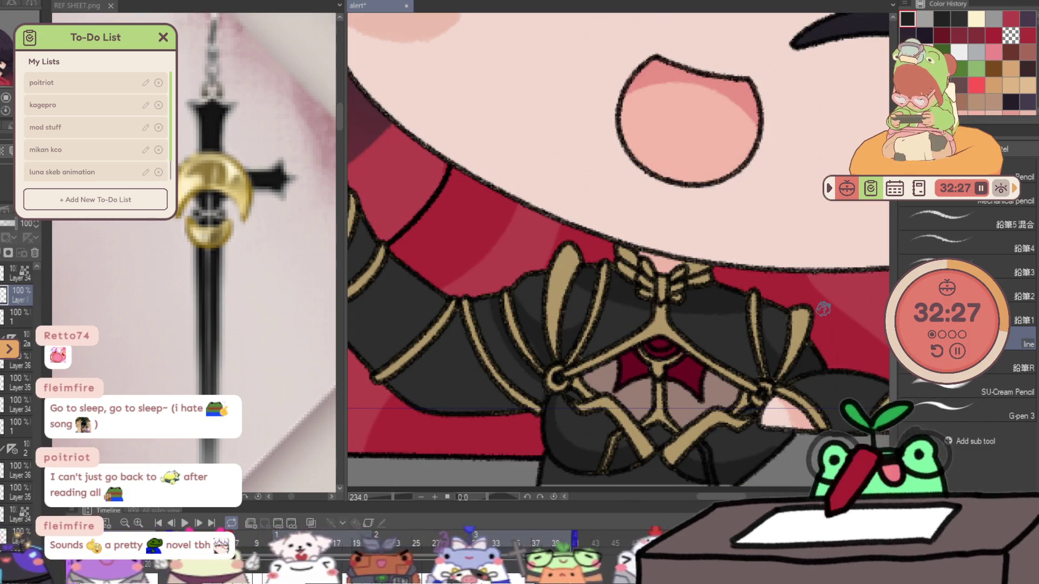
key(ctrl+at)
key(ctrl+plus)
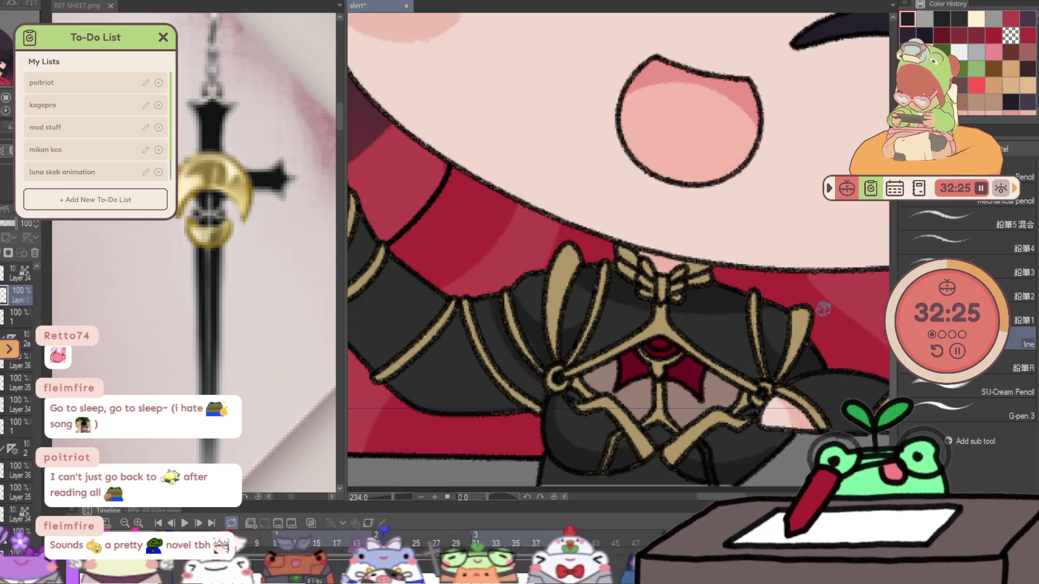
key(minus)
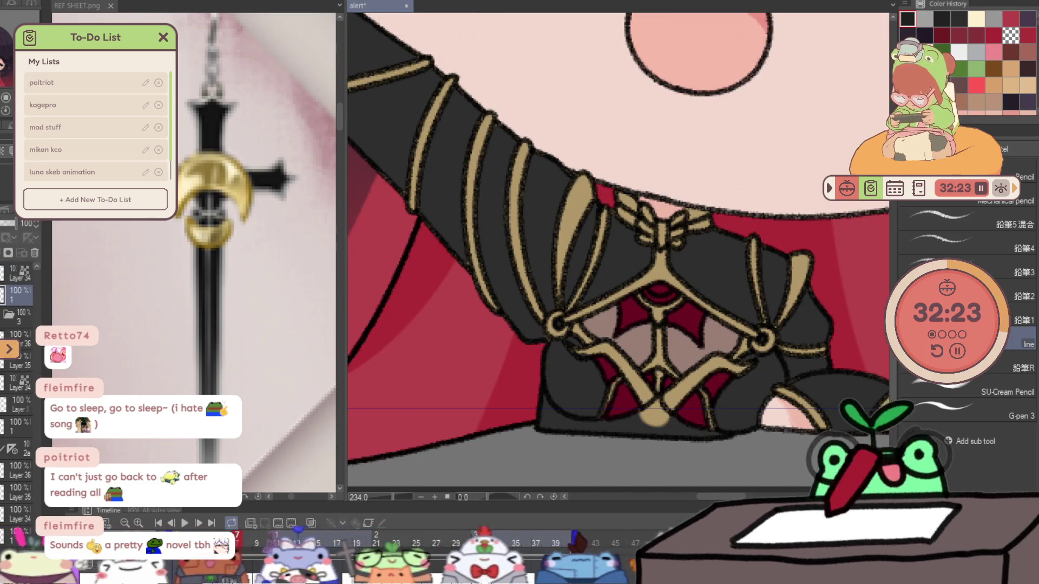
key(ctrl+shift+n)
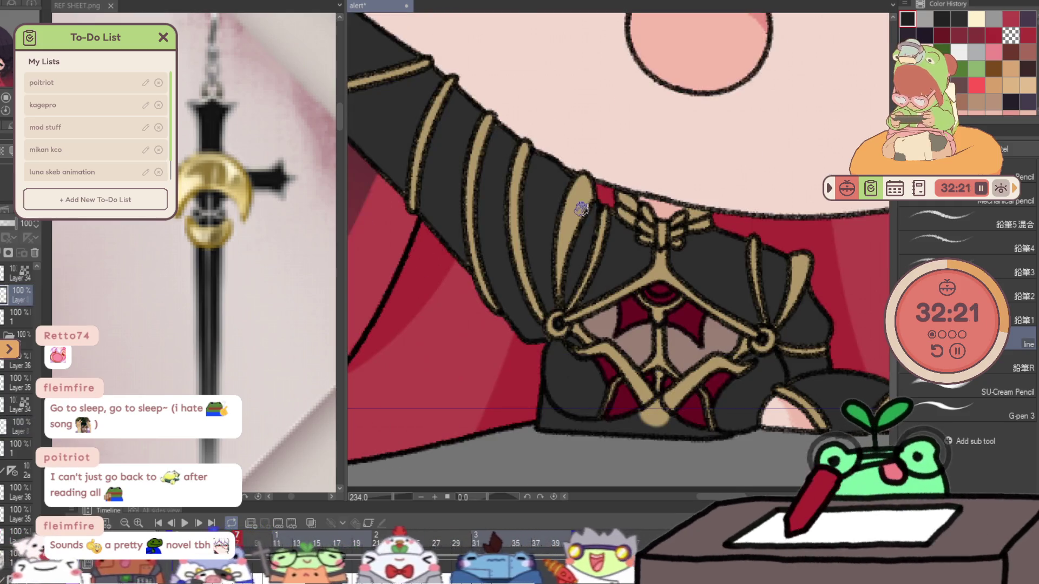
mouse_move(592, 219)
mouse_down()
mouse_move(720, 251)
mouse_move(774, 249)
mouse_up()
drag(625, 225, 697, 232)
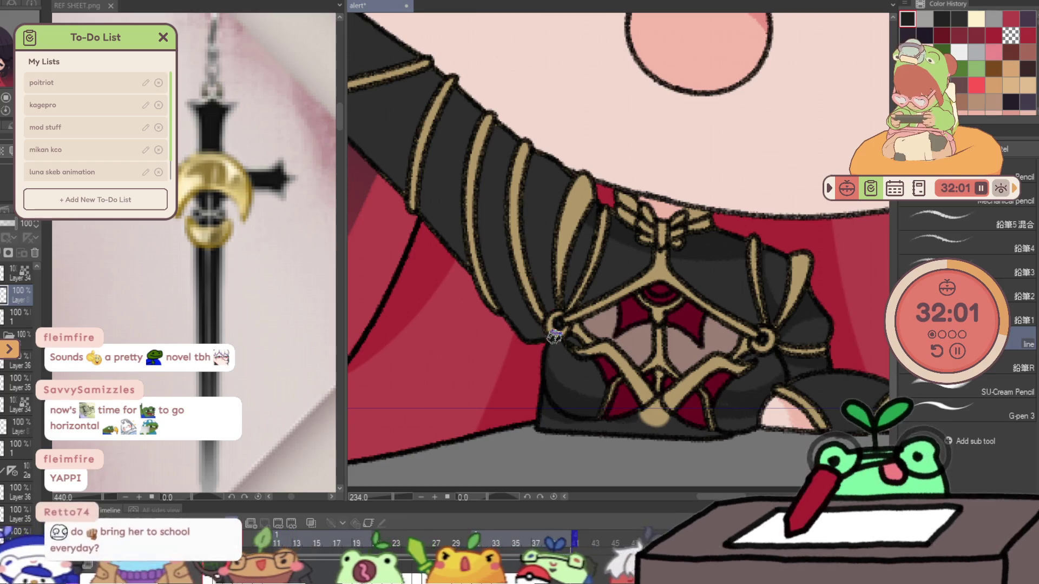
key(Right)
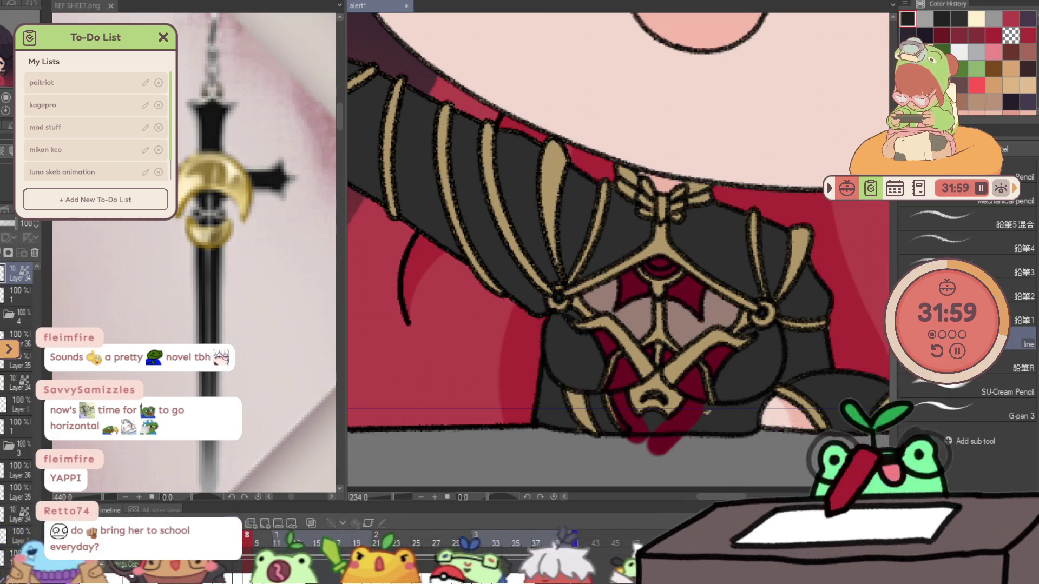
key(Left)
key(Right)
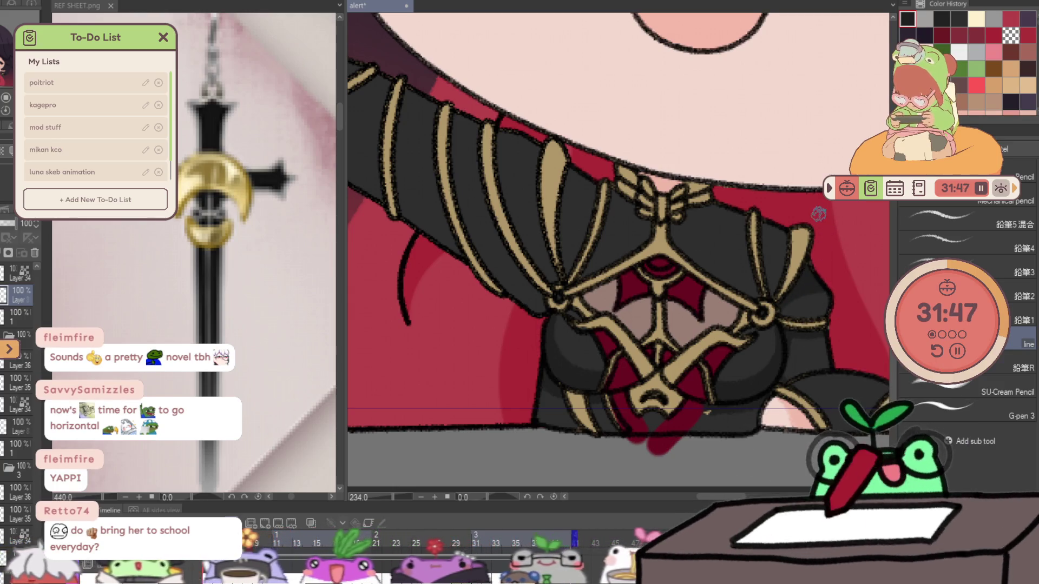
key(ctrl+z)
key(ctrl+z)
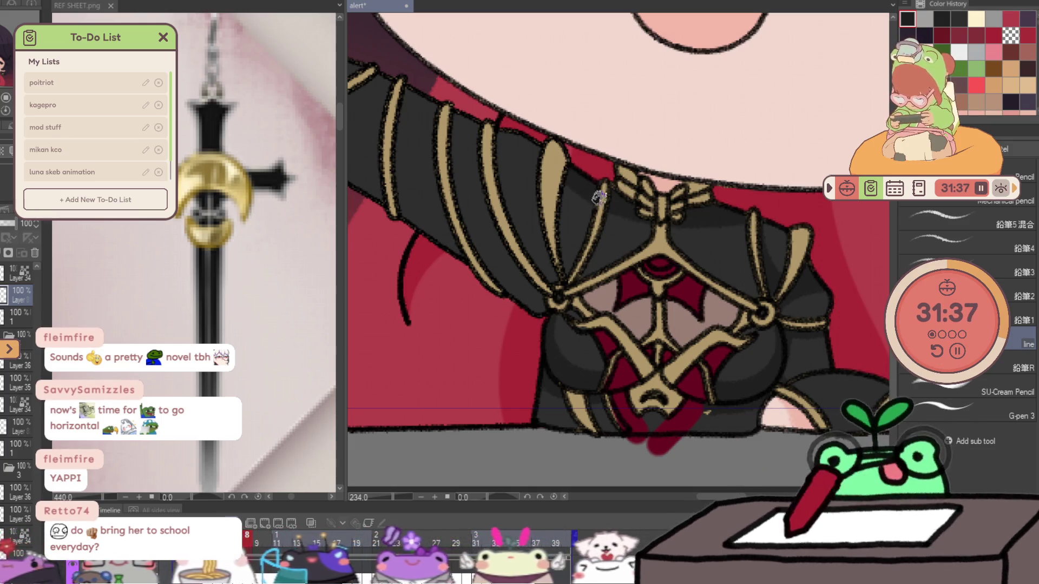
key(Right)
key(Left)
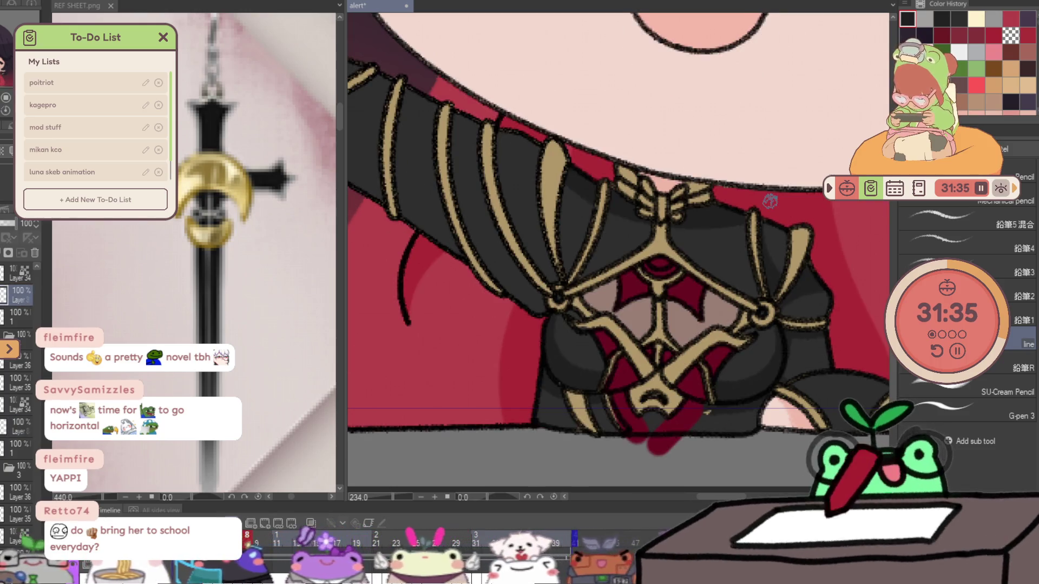
key(Right)
key(Left)
key(Right)
key(Left)
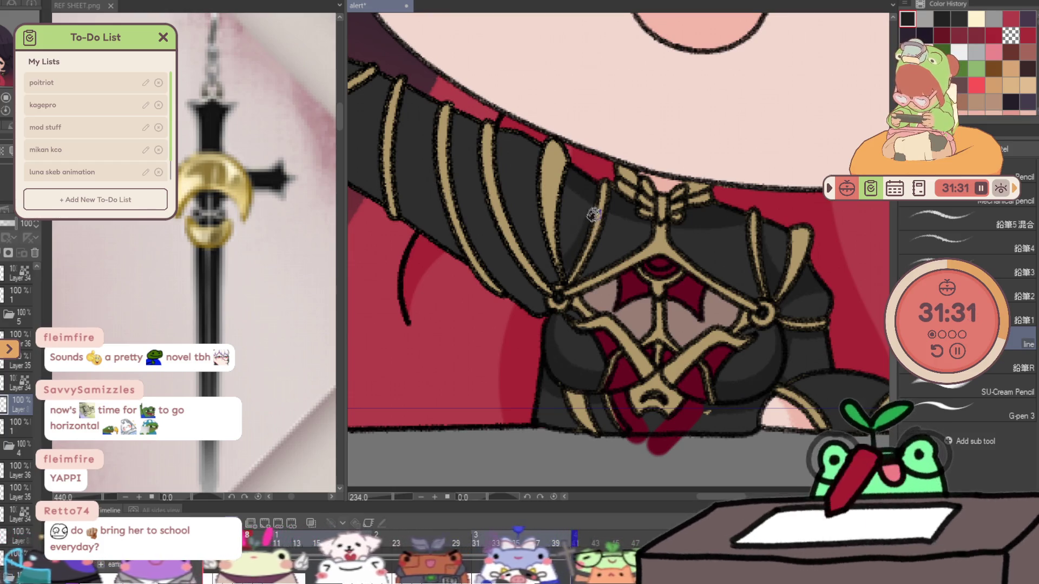
key(Right)
key(Left)
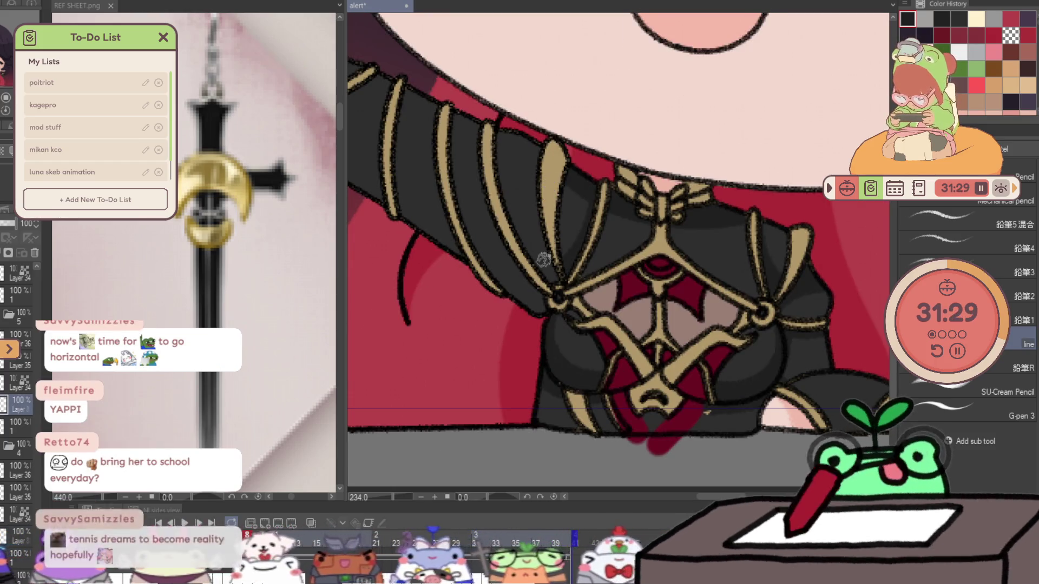
key(Right)
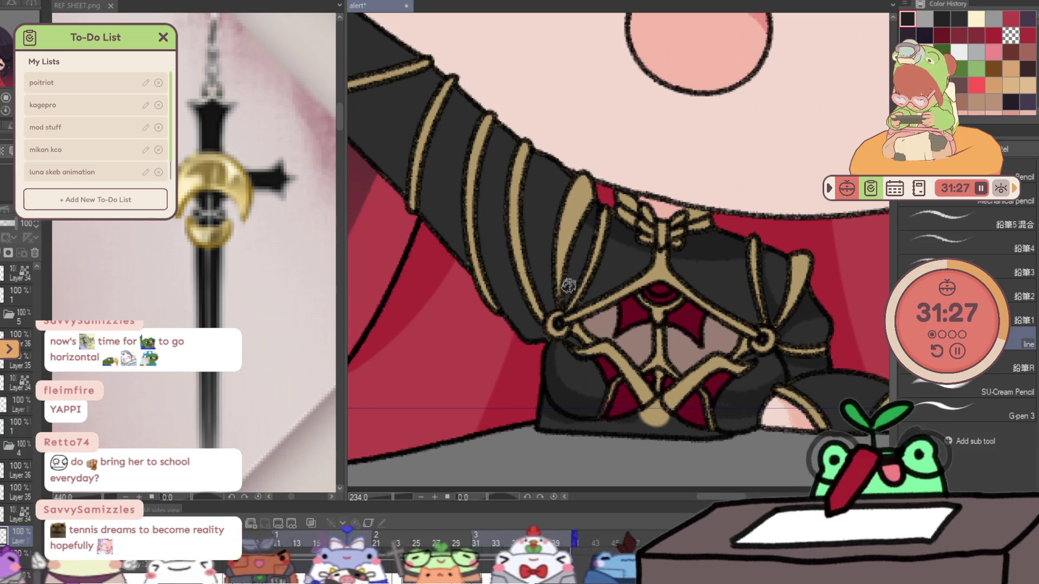
key(Left)
key(Right)
key(Right)
key(Left)
key(Left)
key(Left)
key(Right)
key(Right)
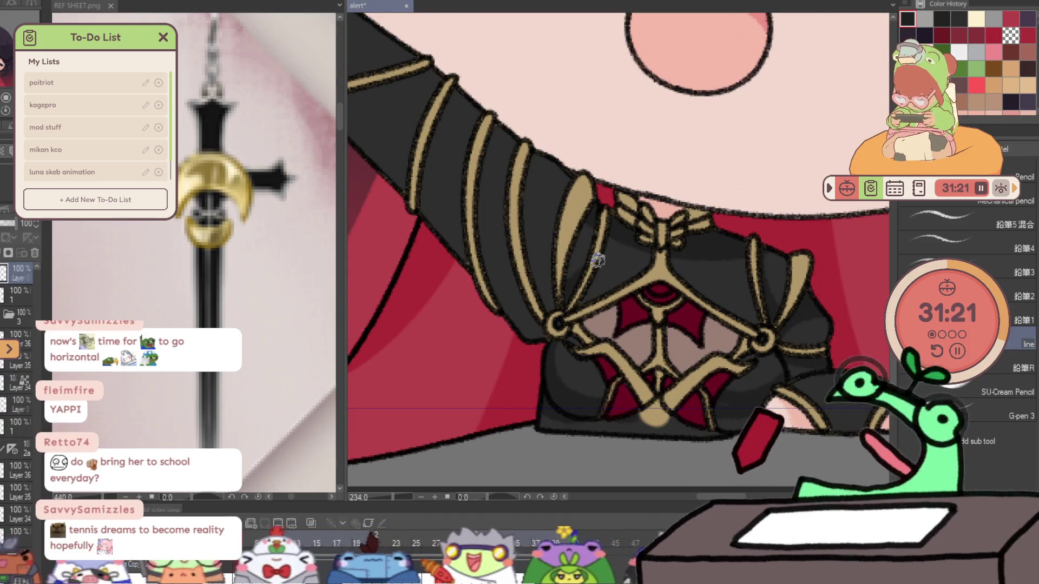
key(Right)
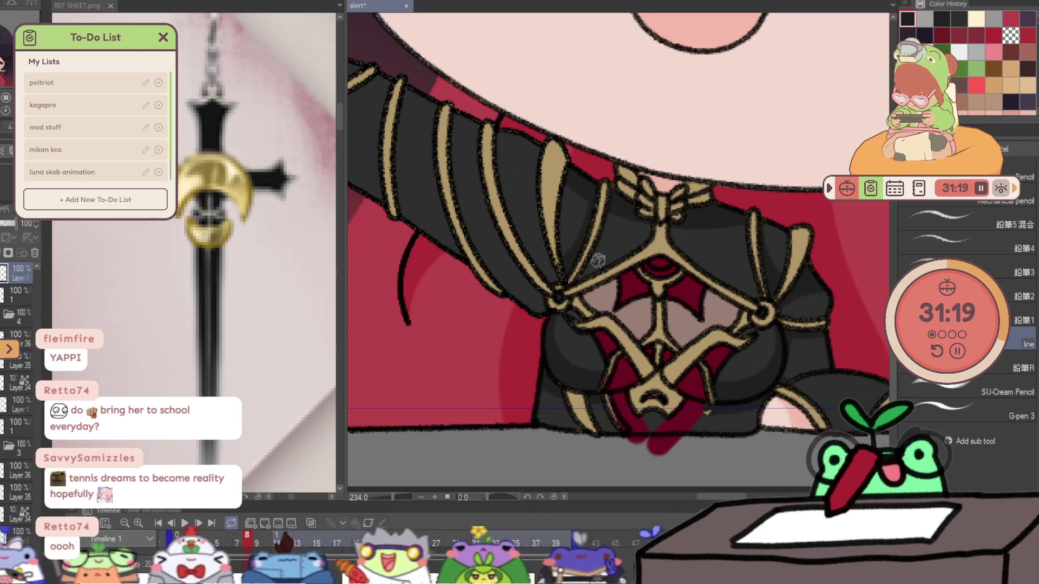
key(Right)
key(Left)
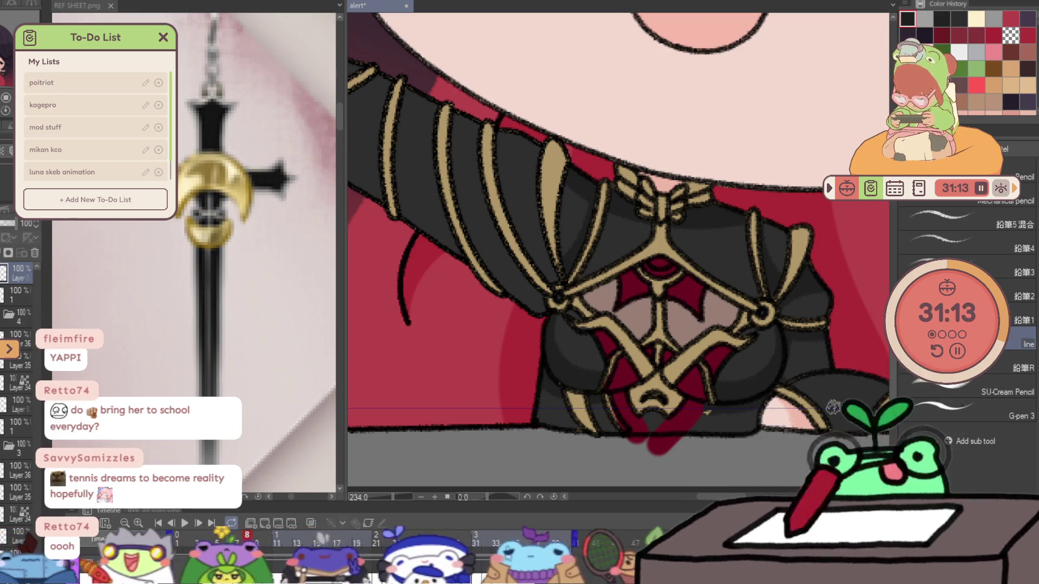
- Rotate the view back upright, jump to the first frame and compare it with its neighbour
drag(832, 409, 707, 365)
key(Home)
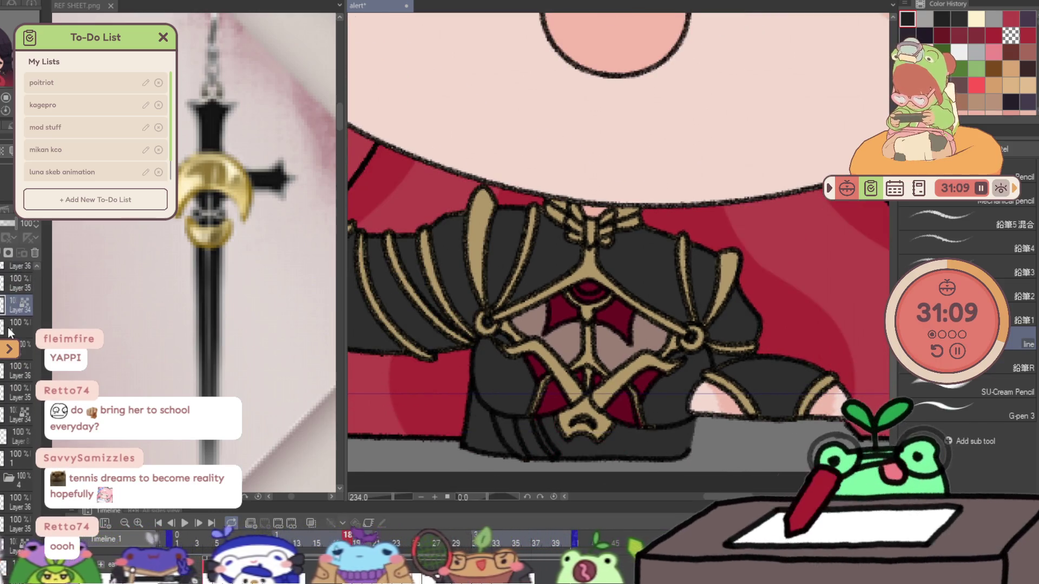
key(Right)
key(Left)
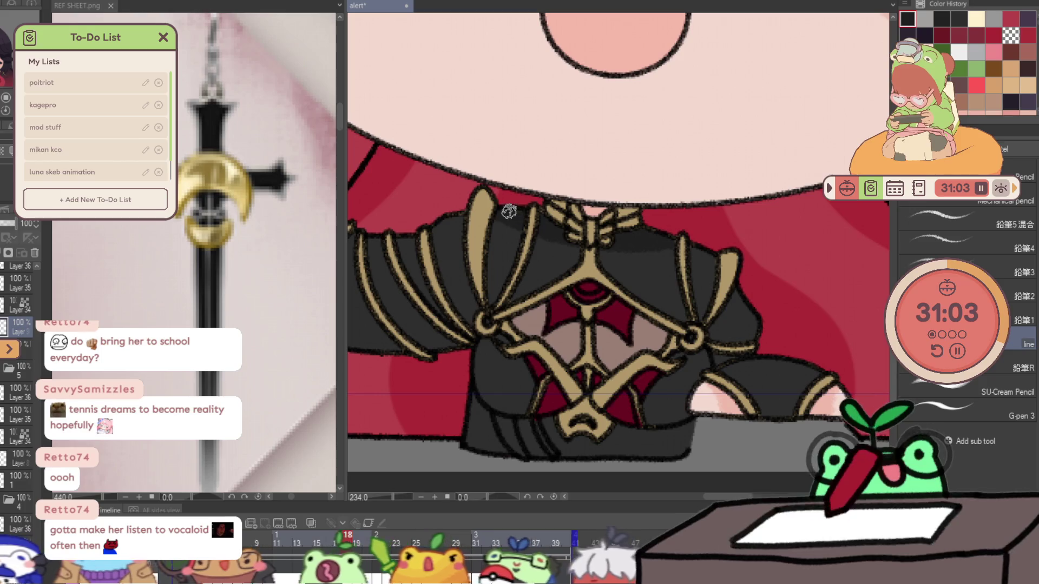
key(Right)
key(Left)
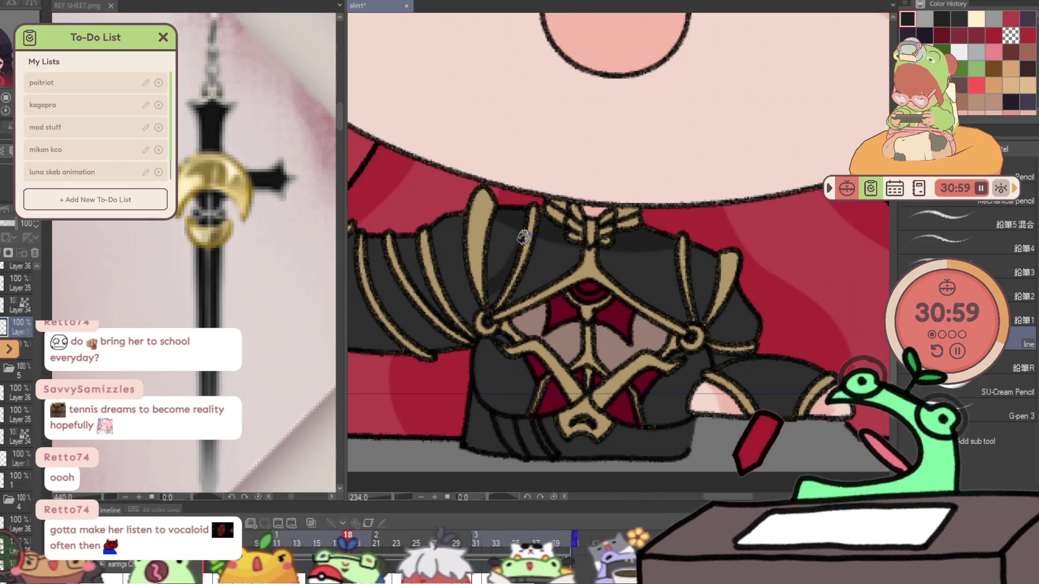
key(Right)
key(Left)
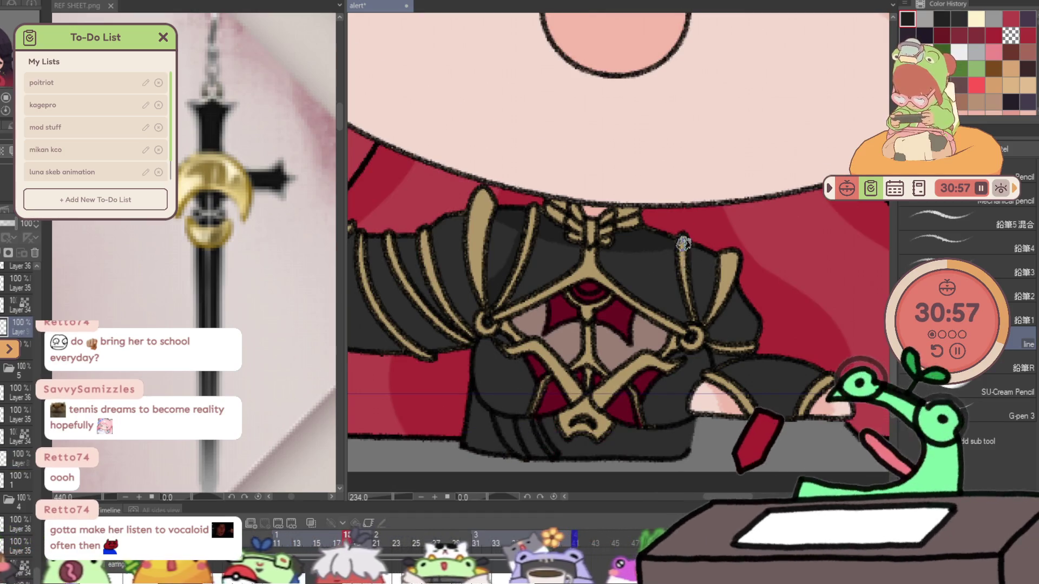
key(Right)
key(Left)
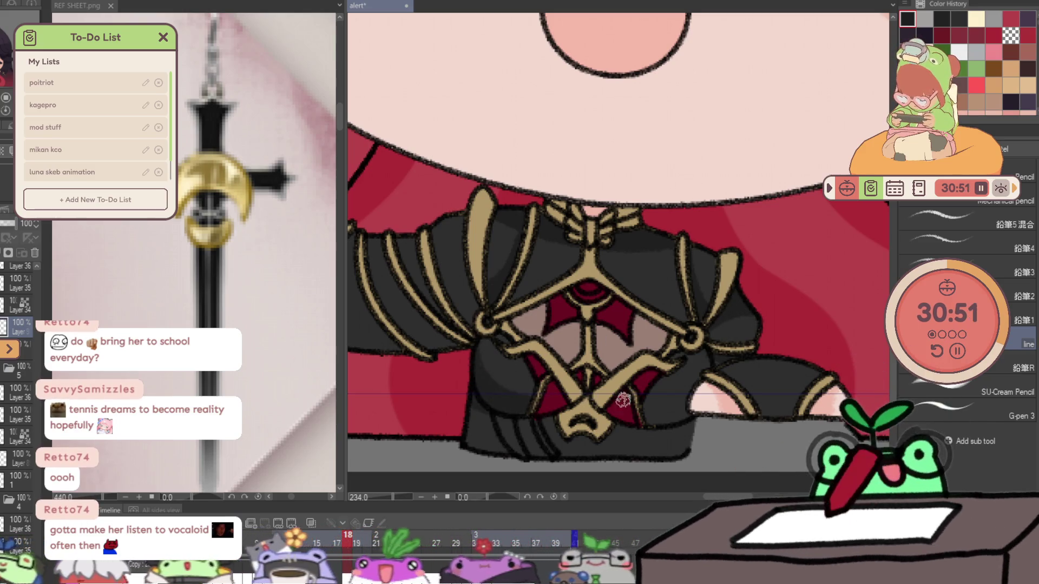
key(Left)
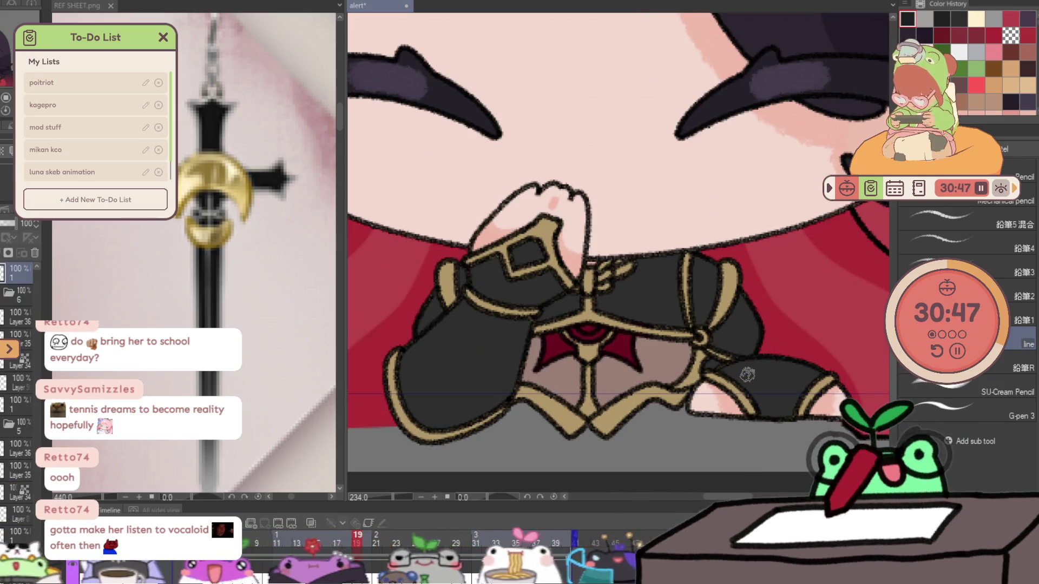
- Add a touch-up layer and step through frames 19 to 22 comparing the wave cels
key(ctrl+shift+n)
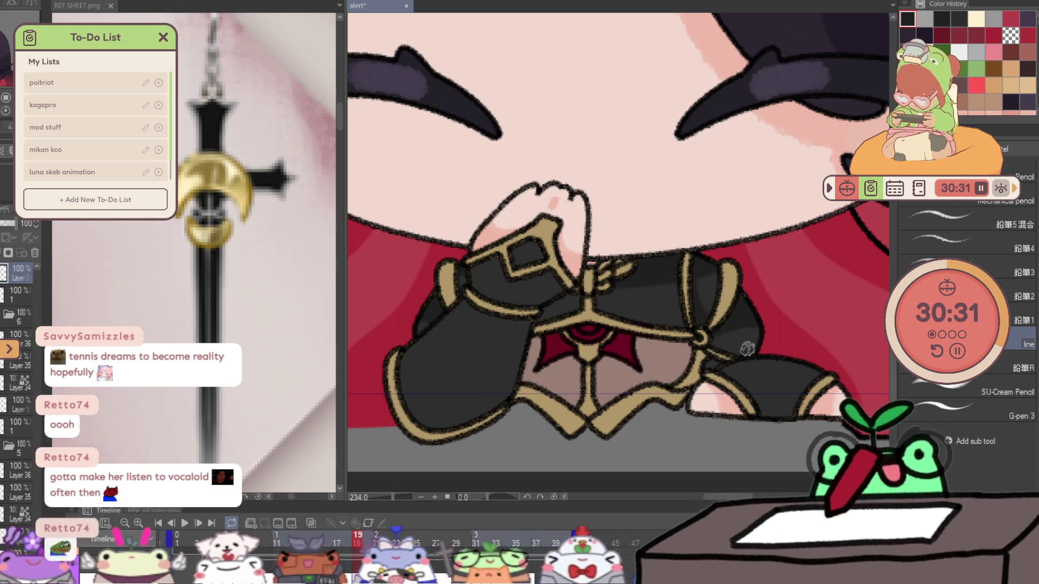
key(period)
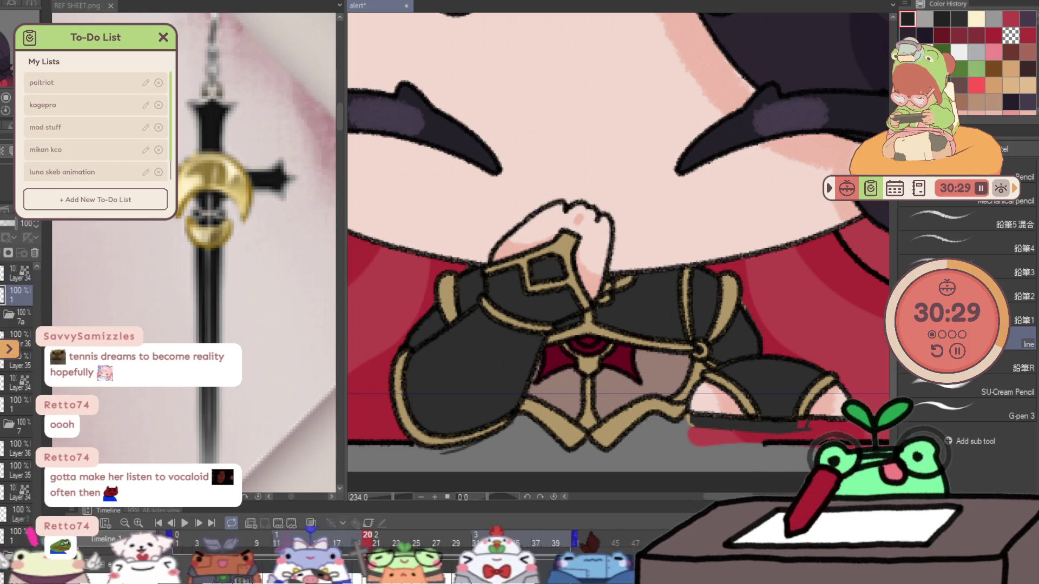
key(comma)
key(period)
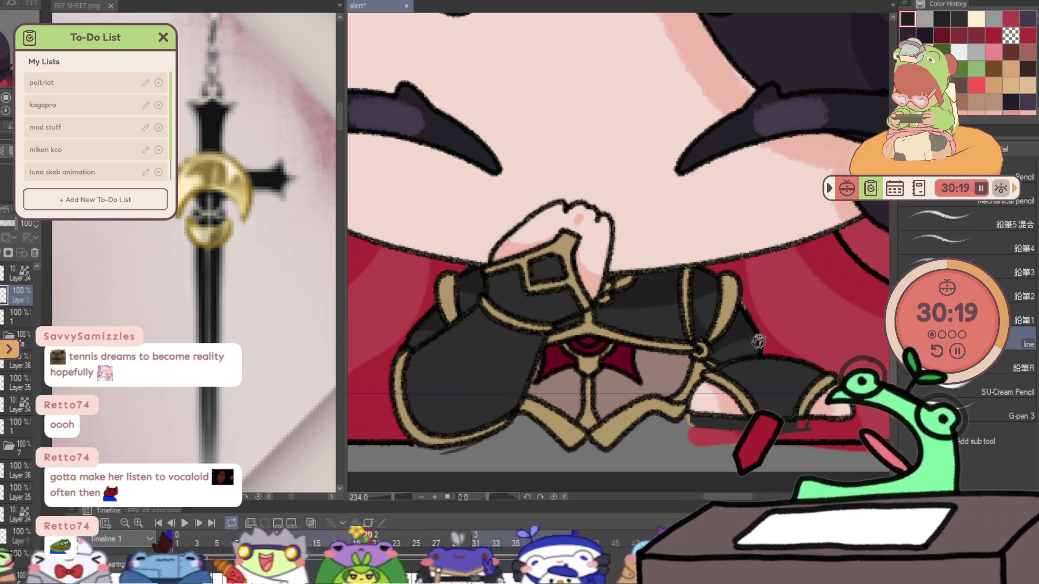
key(Right)
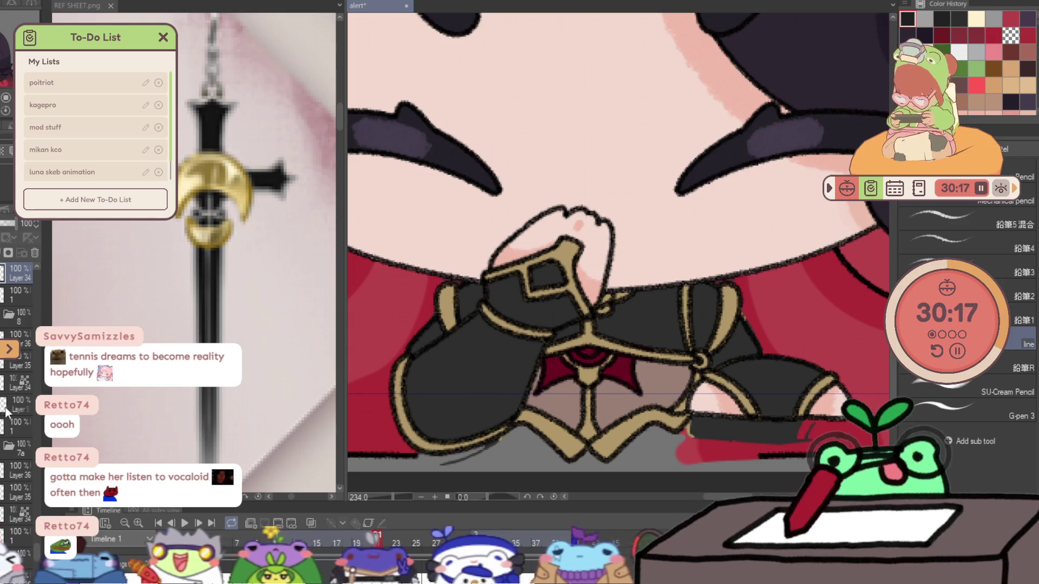
key(Left)
key(Right)
key(k)
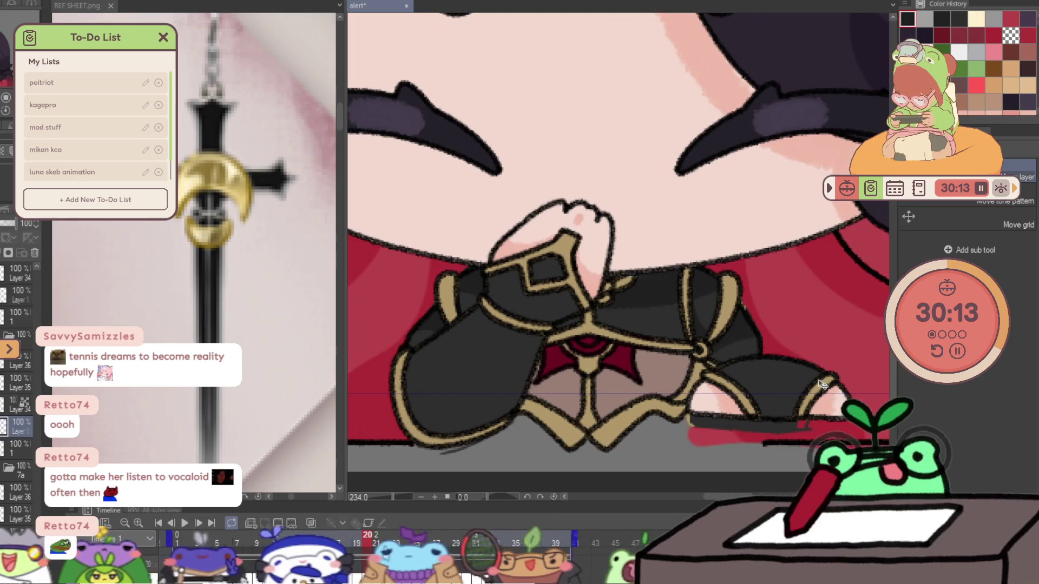
key(Right)
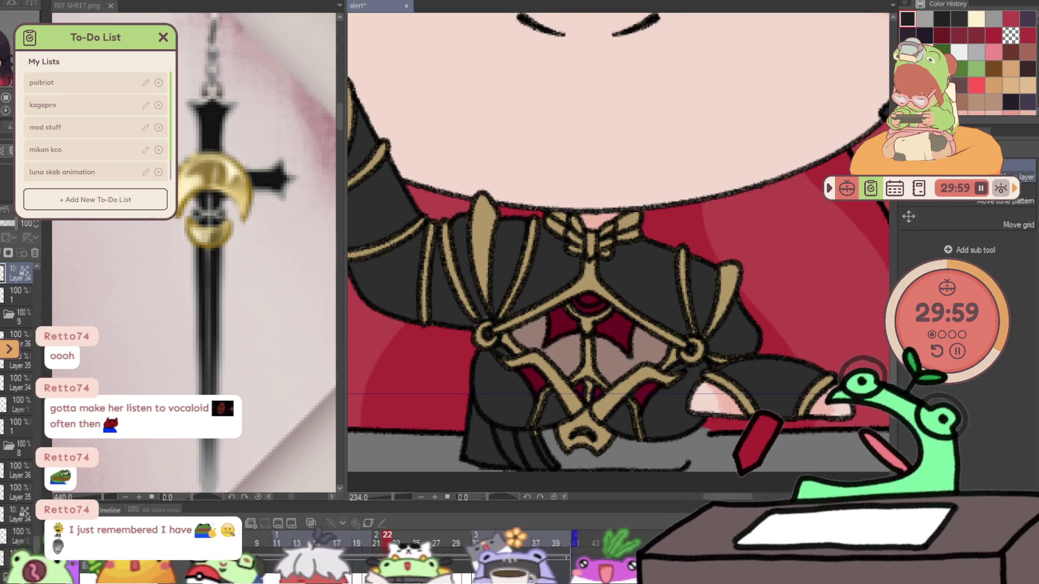
- On a new layer on frame 22, shade the jacket below and right of the collar bow
key(ctrl+shift+n)
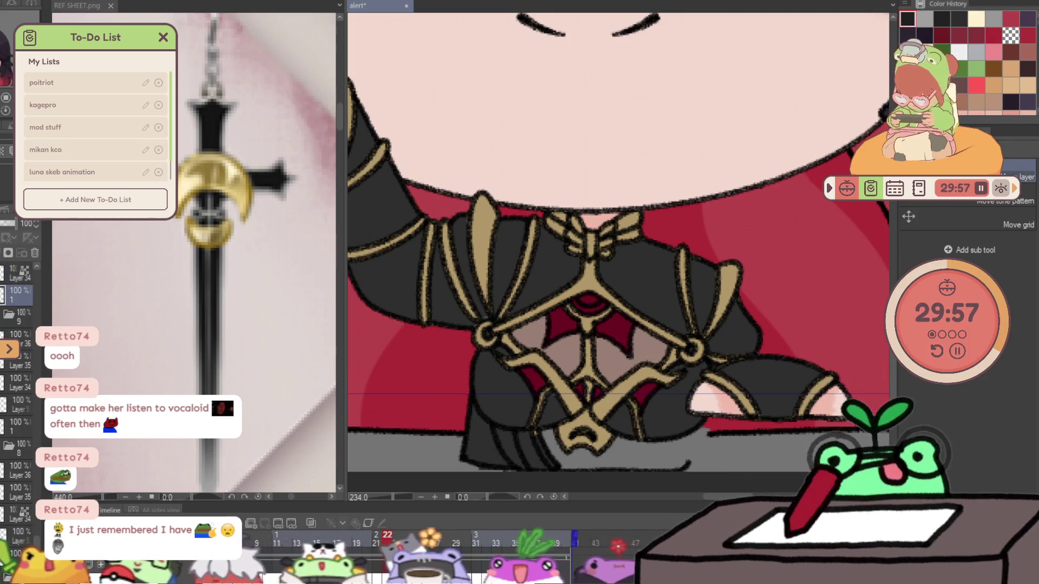
key(ctrl+shift+n)
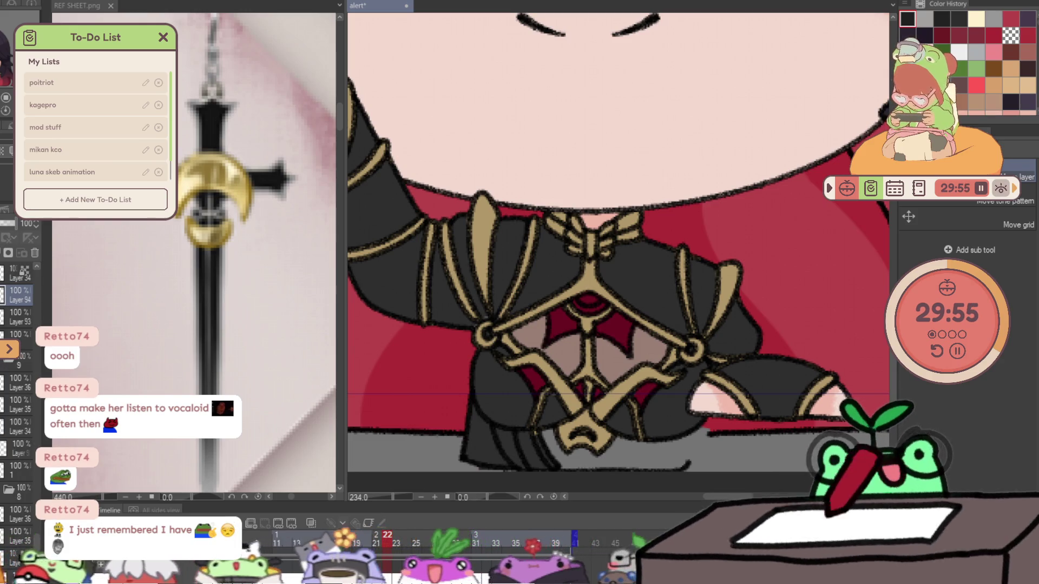
key(ctrl+z)
key(p)
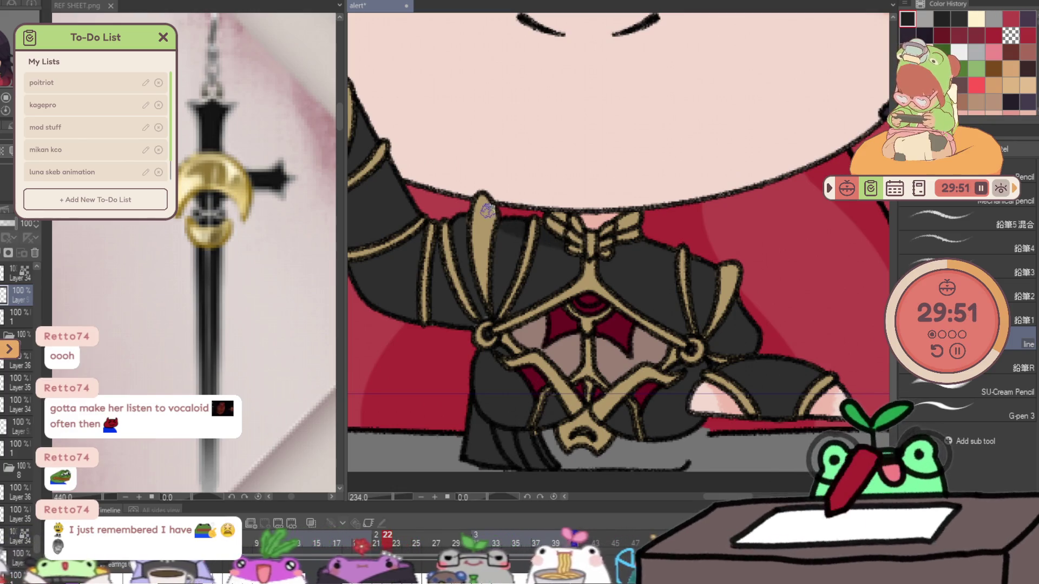
drag(569, 251, 671, 258)
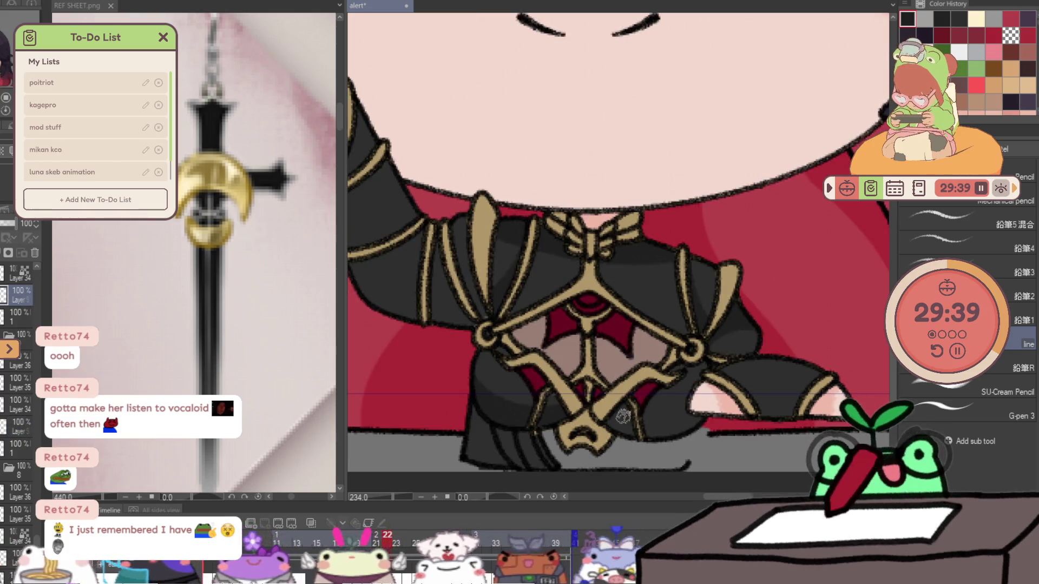
- Flip between frame 22 and the next frame, switching to the Move layer tool
key(ctrl+Right)
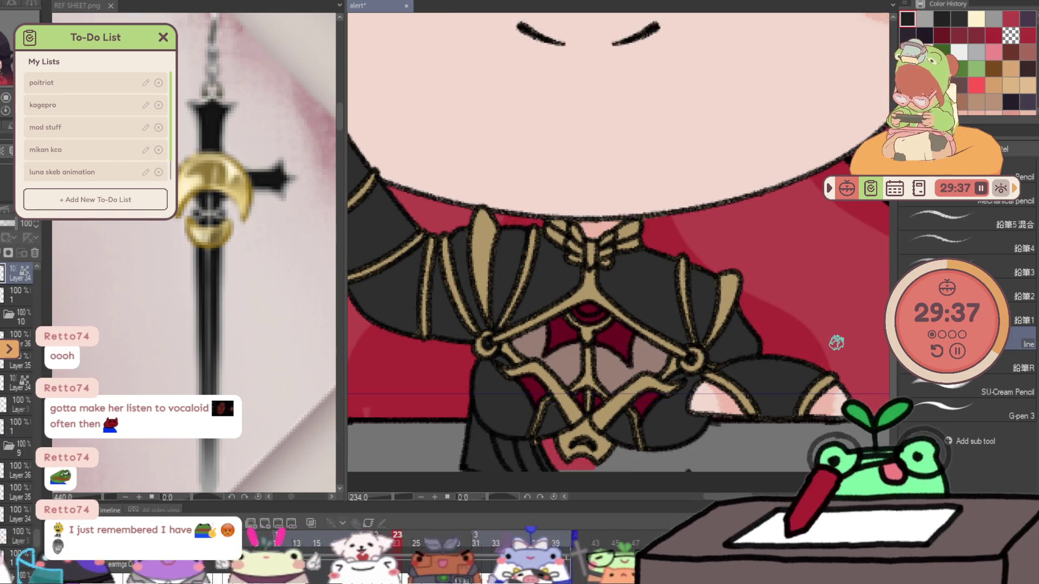
key(ctrl+Left)
key(ctrl+Right)
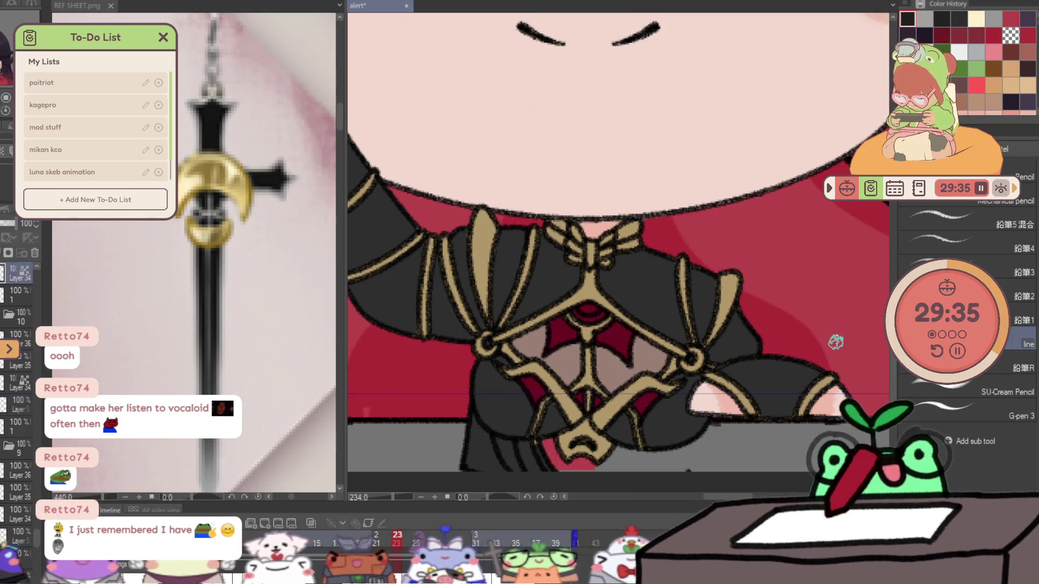
key(k)
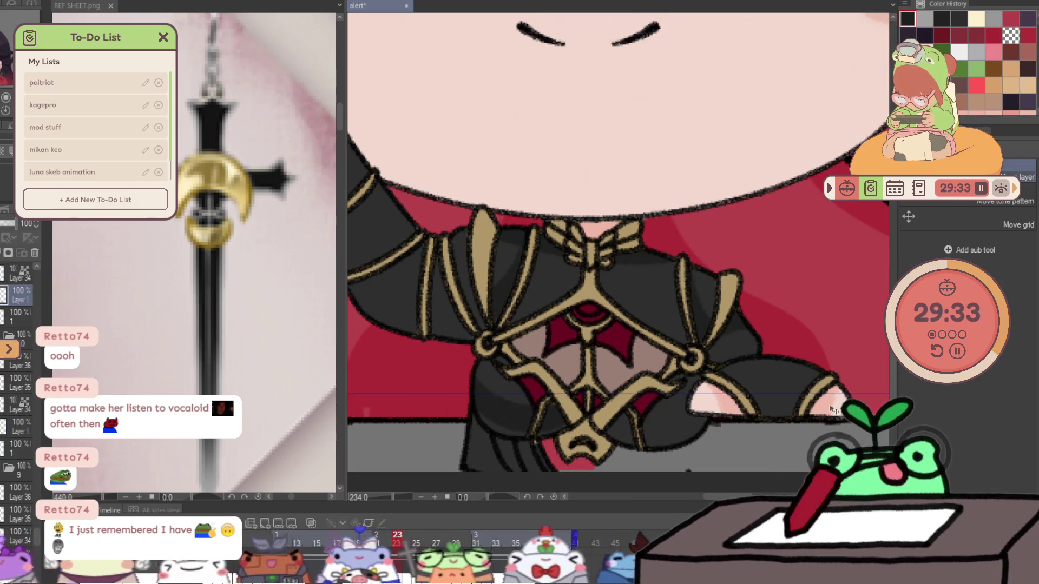
key(ctrl+Left)
key(ctrl+Right)
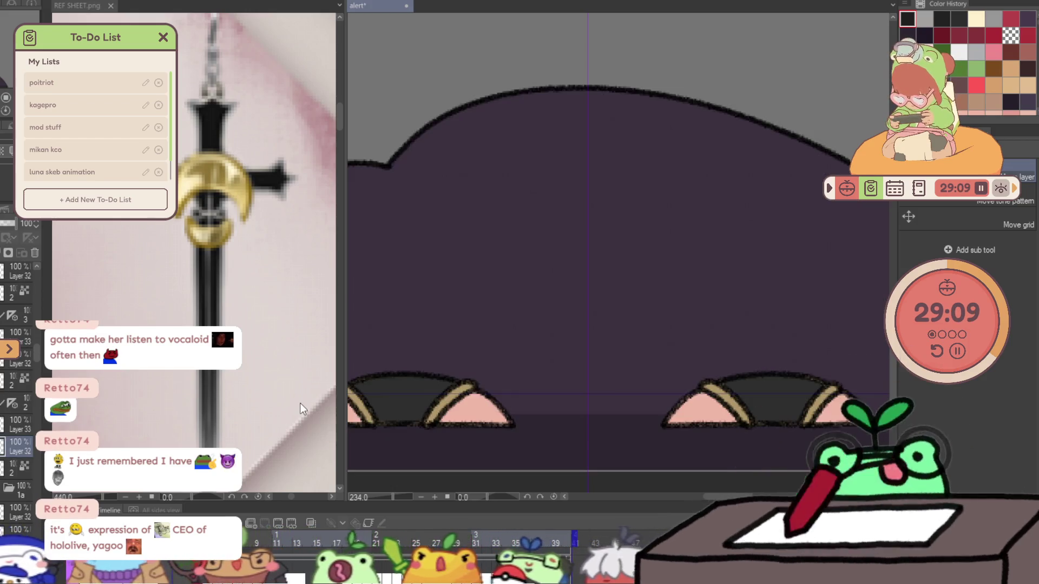
- On new Layer 35, pencil darker shading along the black sleeve edge and cuff on frame 7
key(p)
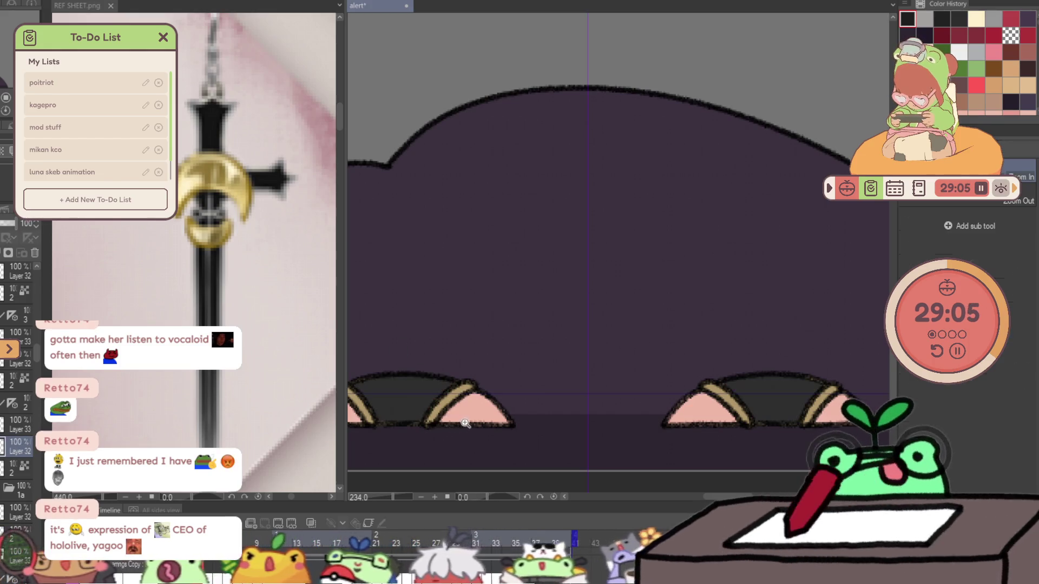
scroll(463, 425, down, 5)
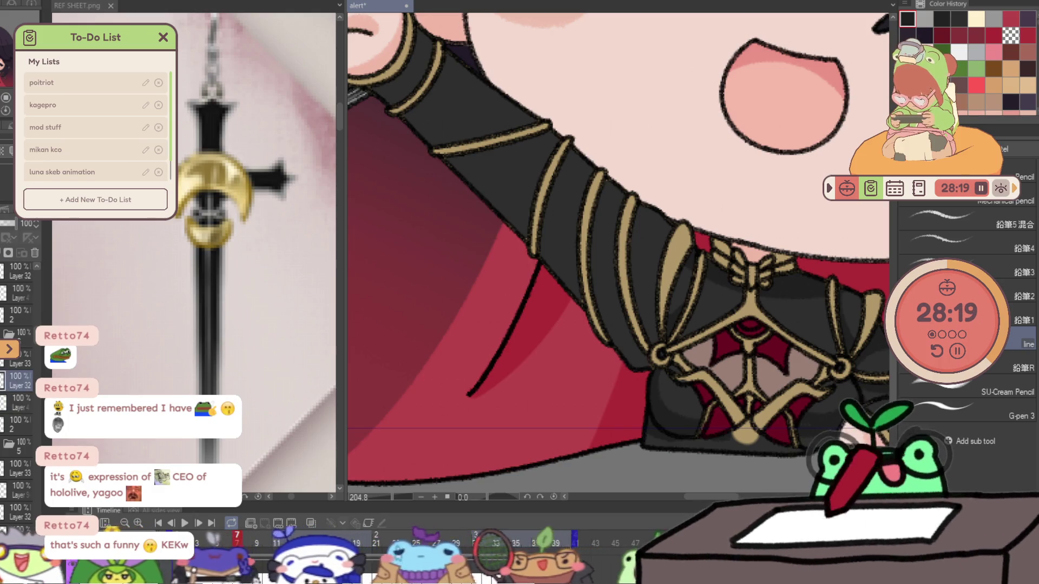
key(ctrl+shift+n)
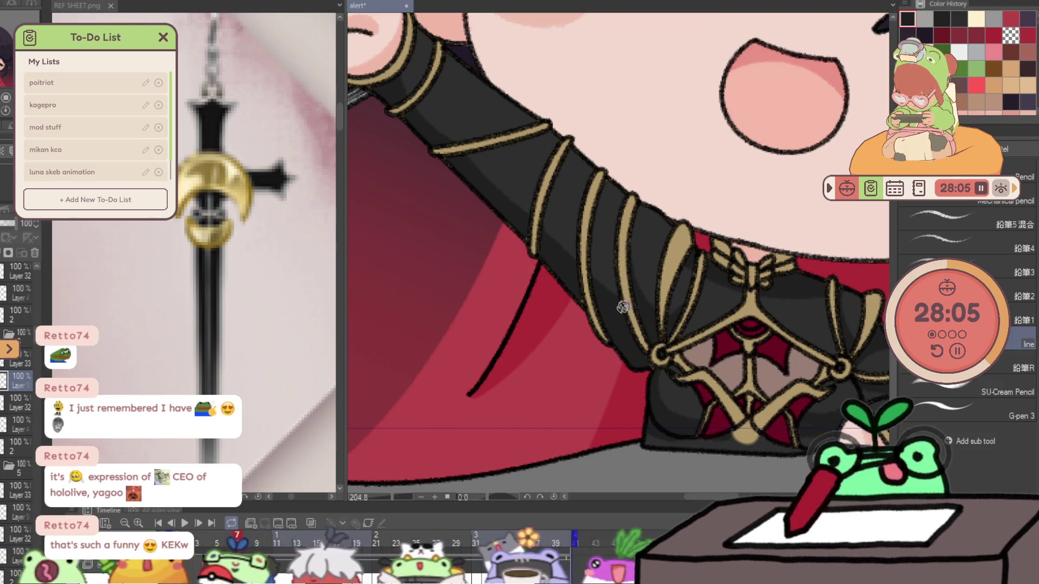
drag(577, 234, 602, 156)
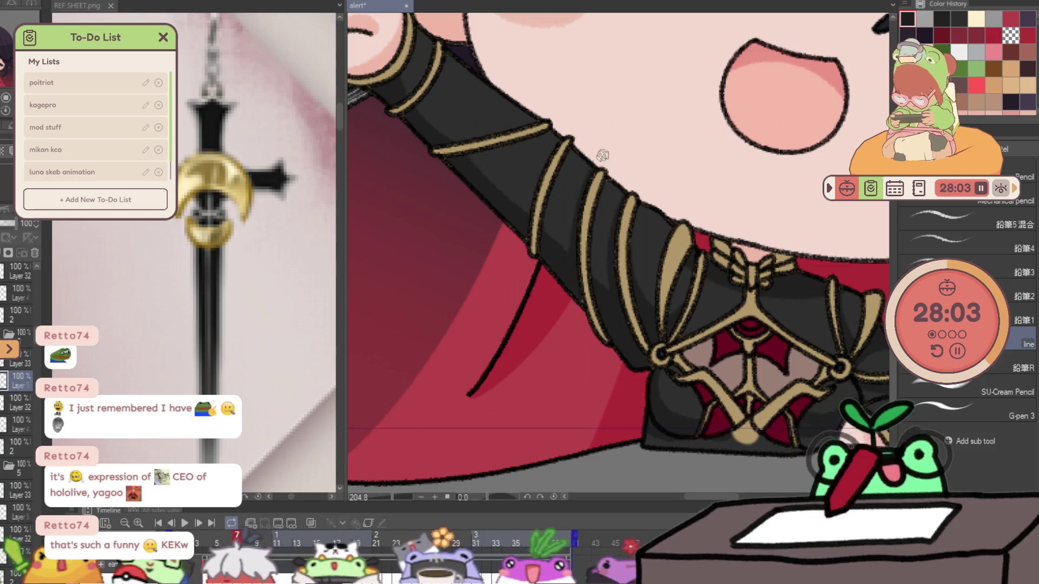
drag(527, 221, 558, 145)
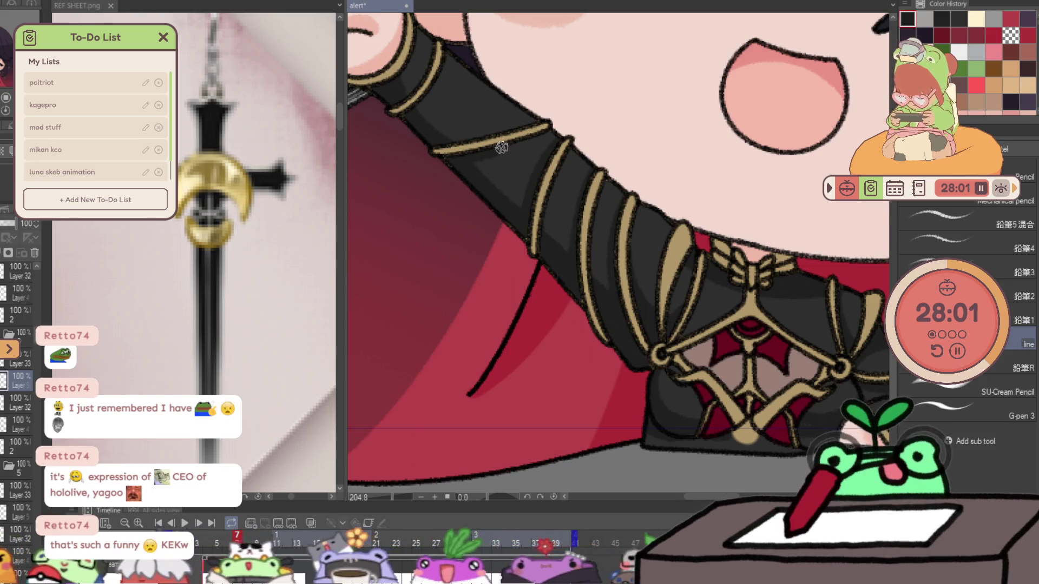
scroll(558, 90, up, 1)
drag(439, 88, 461, 33)
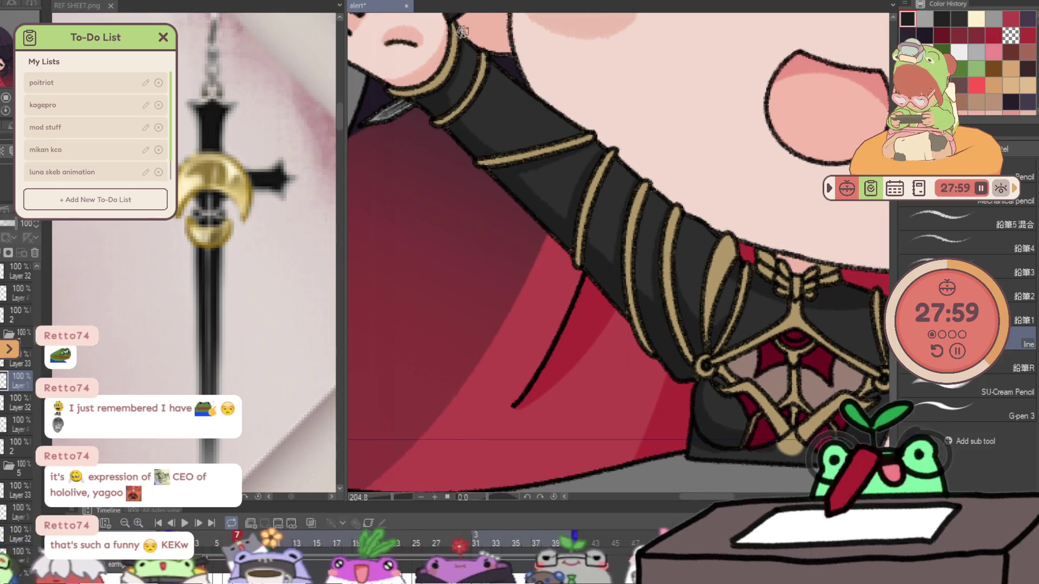
- Shade the sleeve on frame 8 along its length and lower part
key(Right)
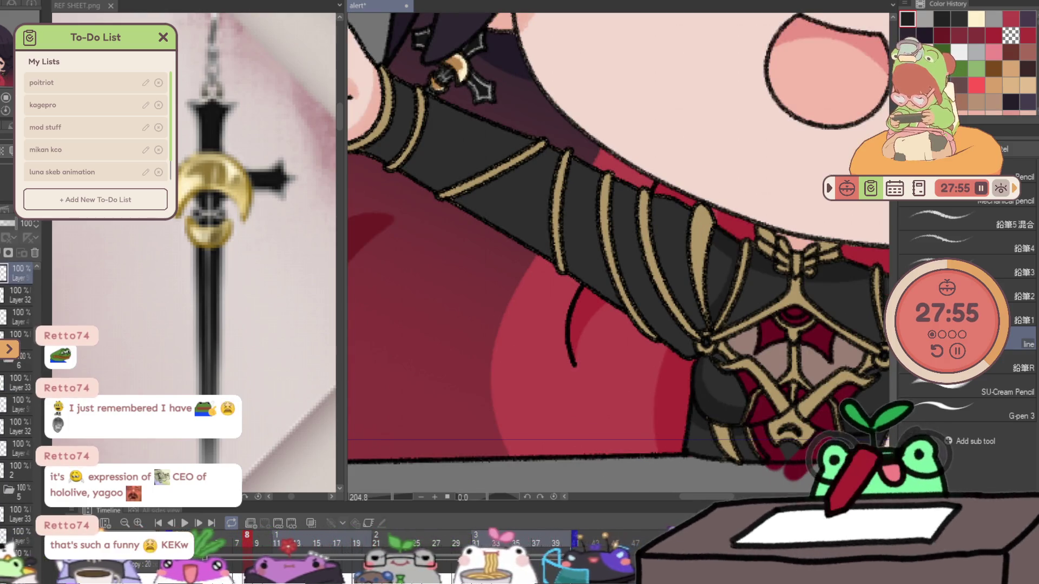
drag(373, 130, 601, 269)
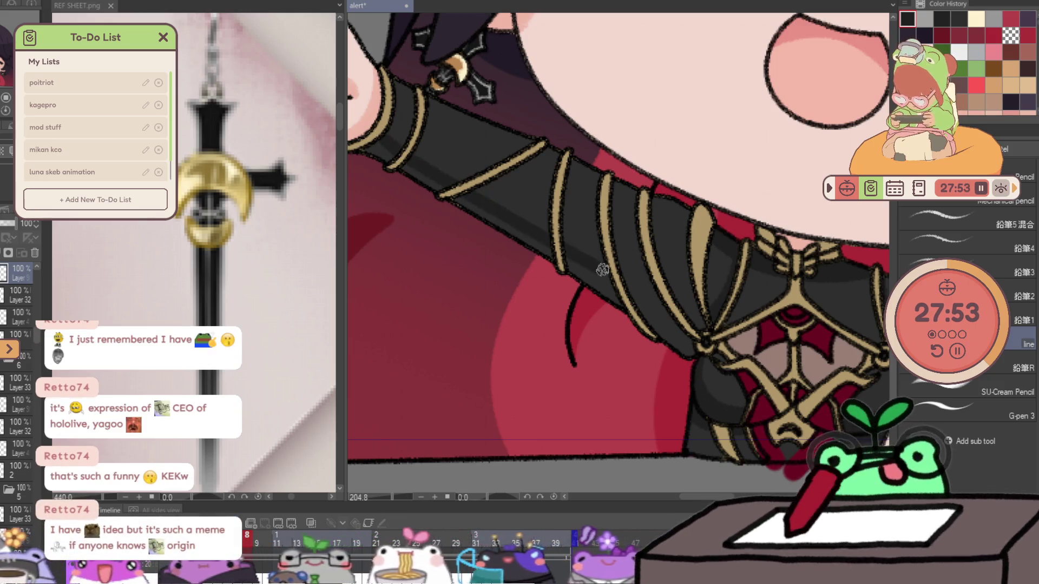
mouse_move(653, 308)
mouse_down()
mouse_move(664, 338)
mouse_move(694, 354)
mouse_move(665, 338)
mouse_up()
drag(496, 219, 416, 178)
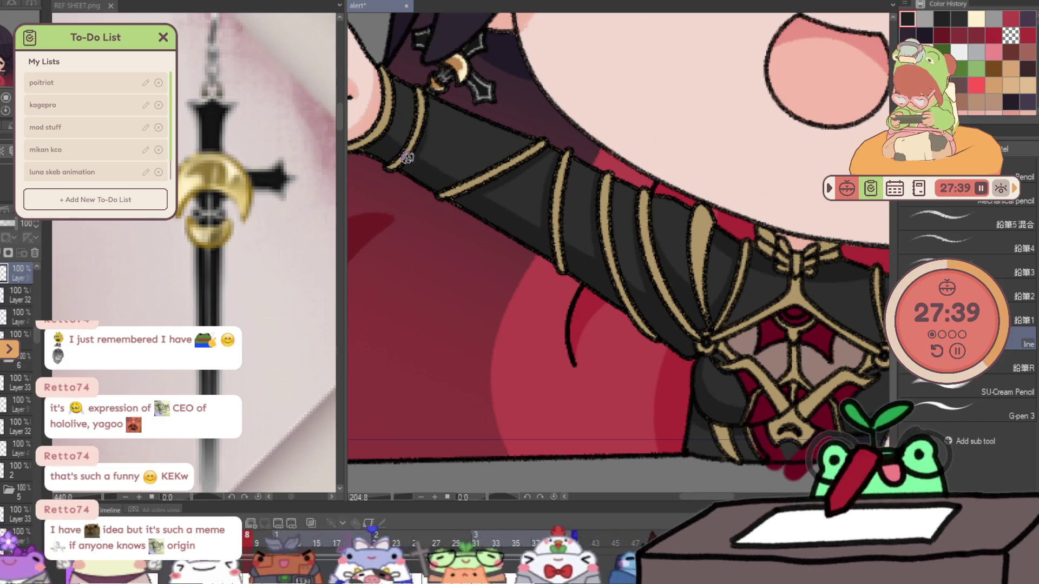
- Step ahead four frames to compare the arm and begin transforming it with Ctrl+T
key(Right)
key(Right)
key(Right)
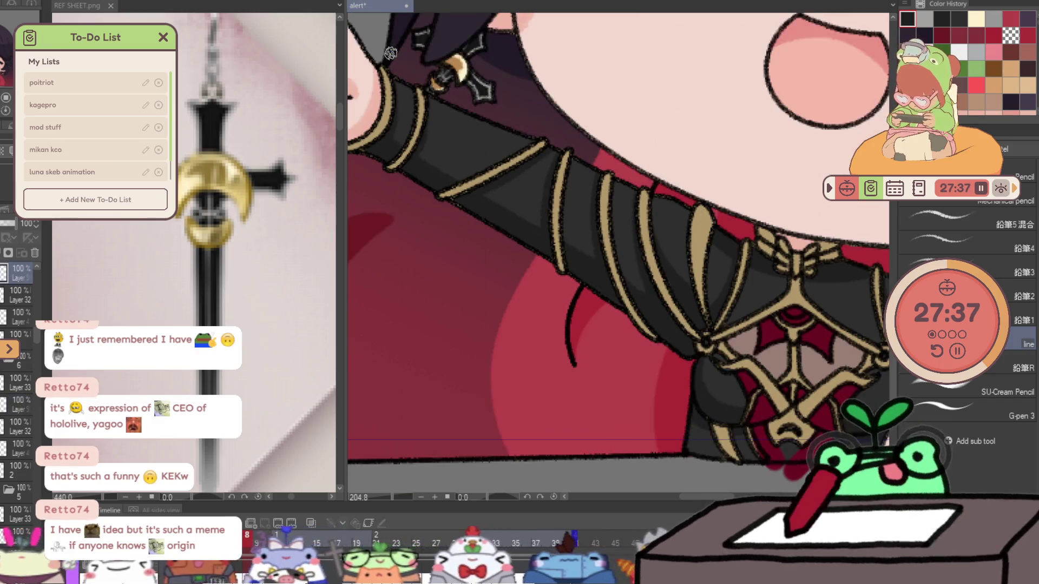
key(Right)
key(Right)
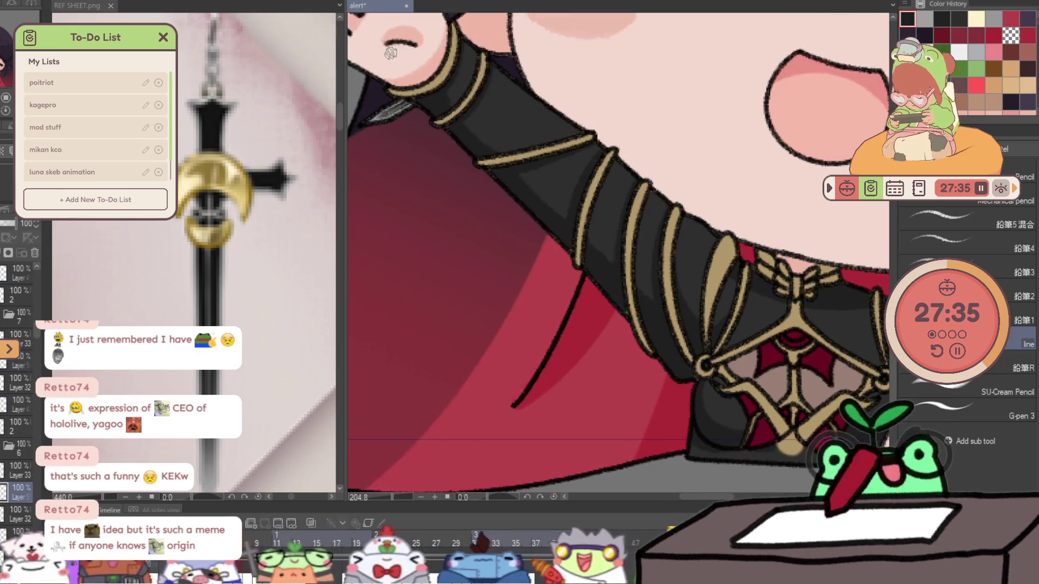
key(Right)
key(Right)
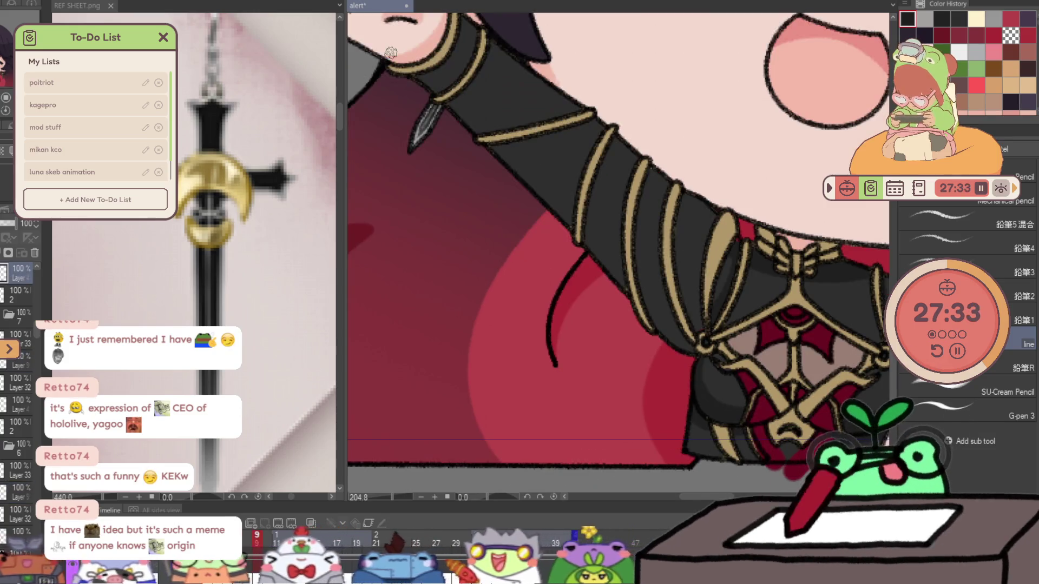
key(Right)
key(ctrl+t)
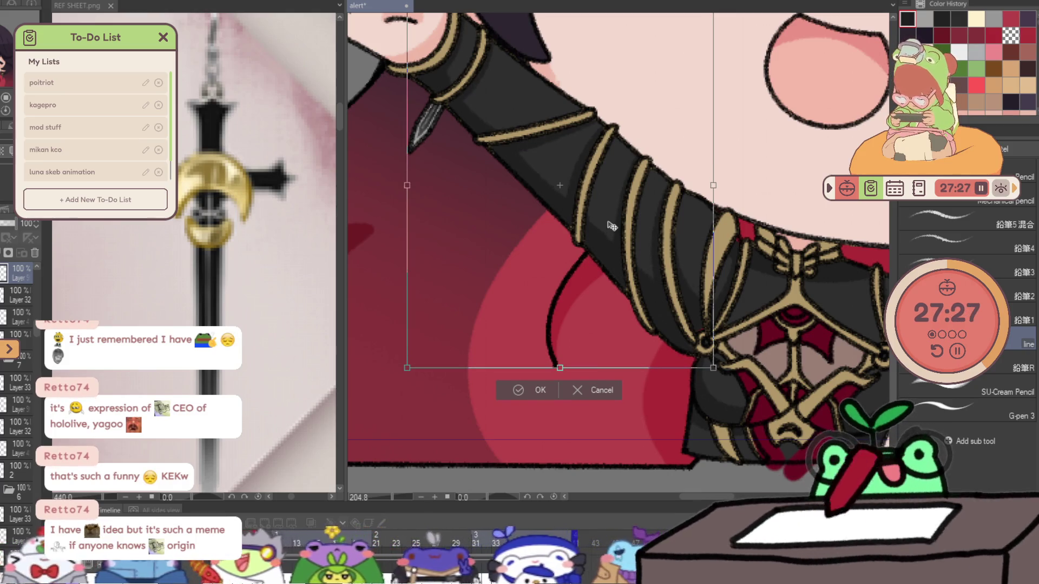
- Close the arm transform, step to the next frame, pan to the cross earring, and undo
key(Escape)
key(Right)
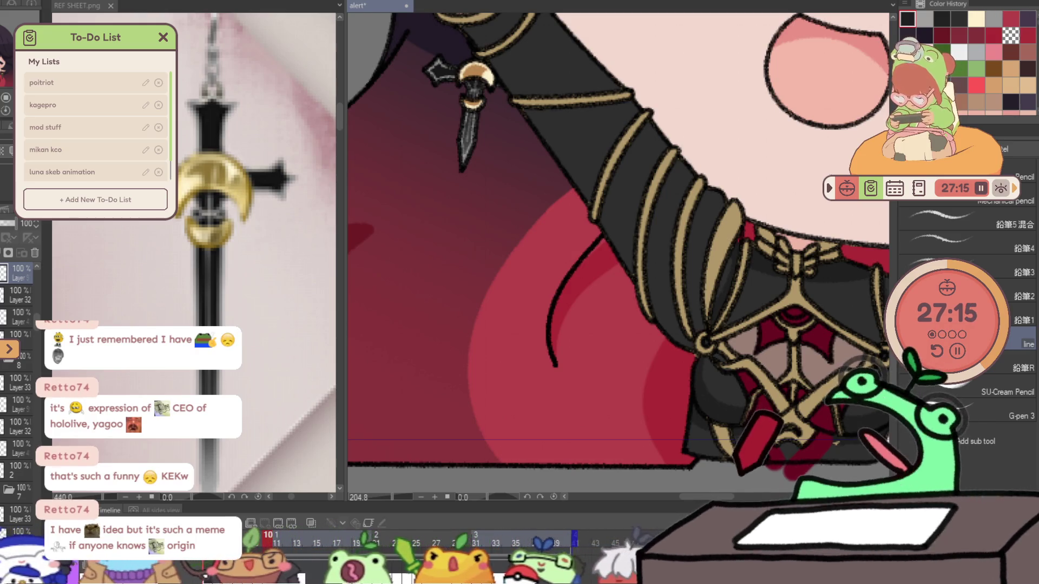
drag(514, 65, 533, 133)
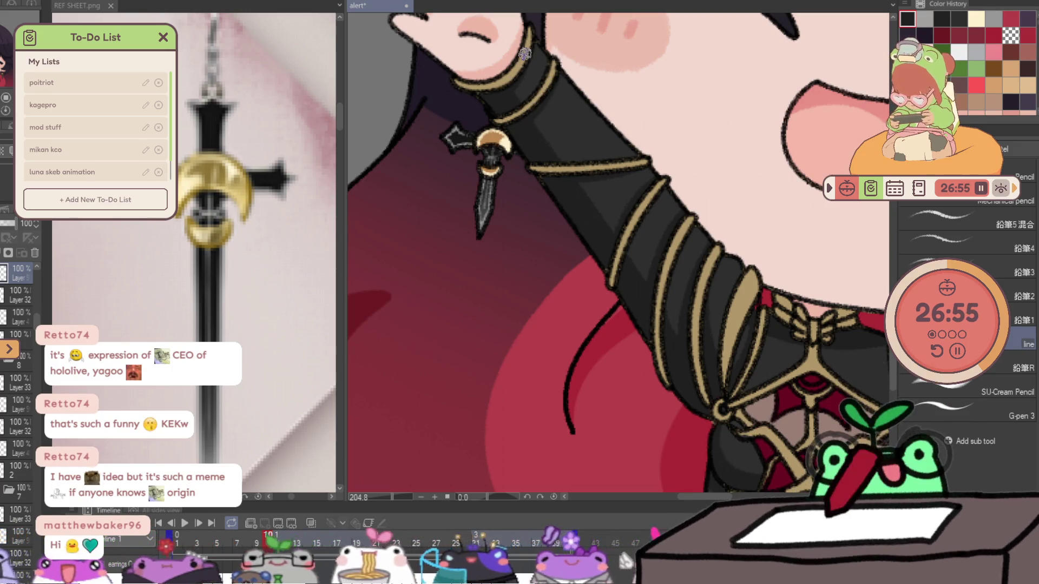
key(ctrl+z)
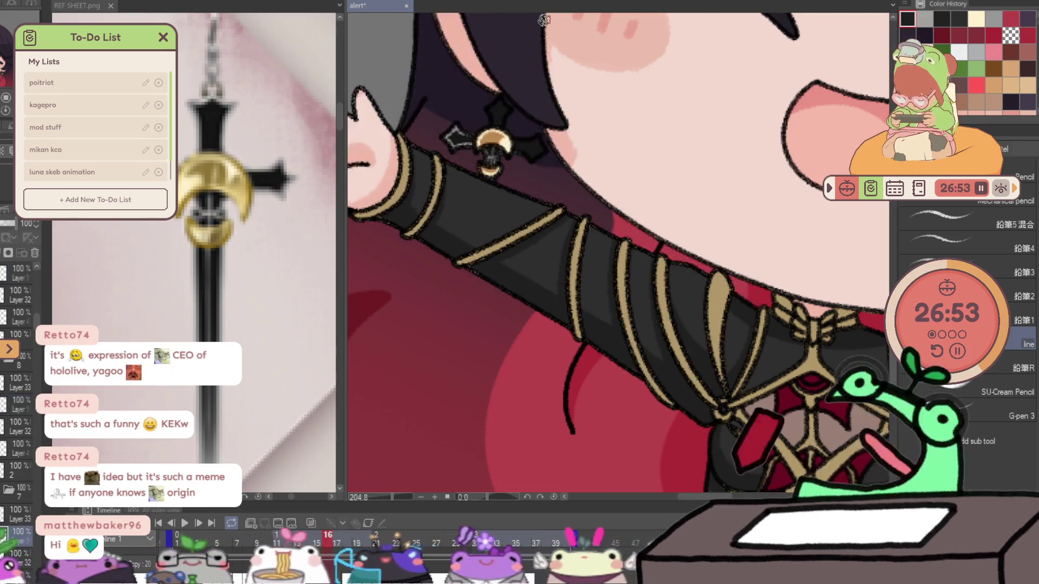
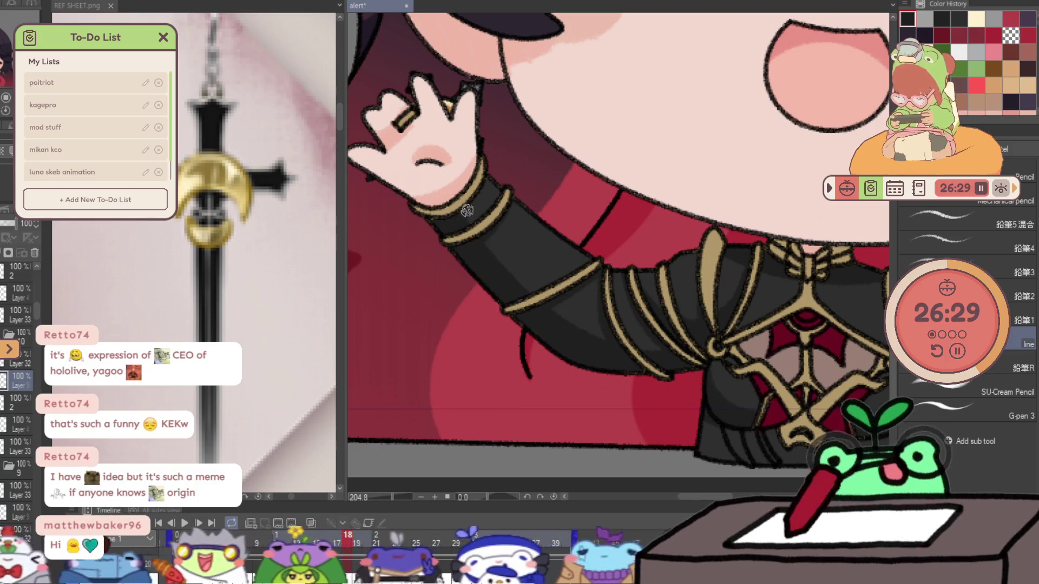
- Add a new layer on the next frame and another on frame 20, ending on frame 21
key(Right)
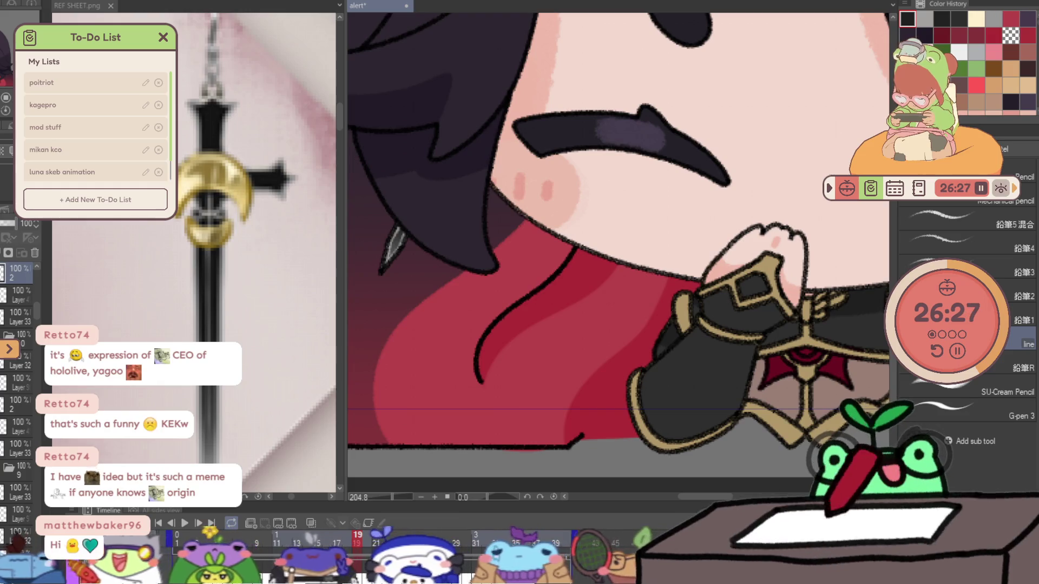
key(ctrl+shift+n)
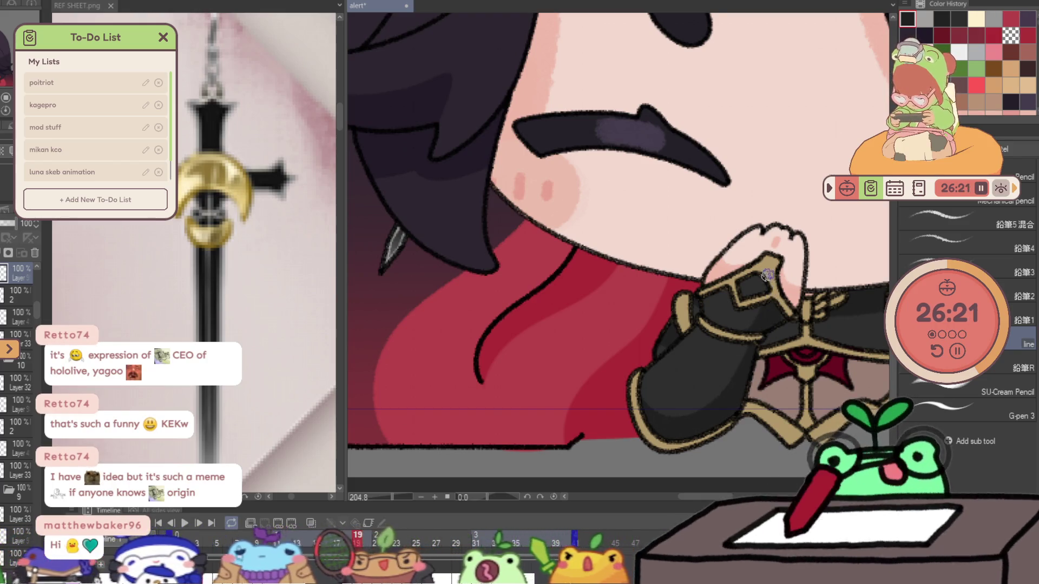
key(Right)
key(Left)
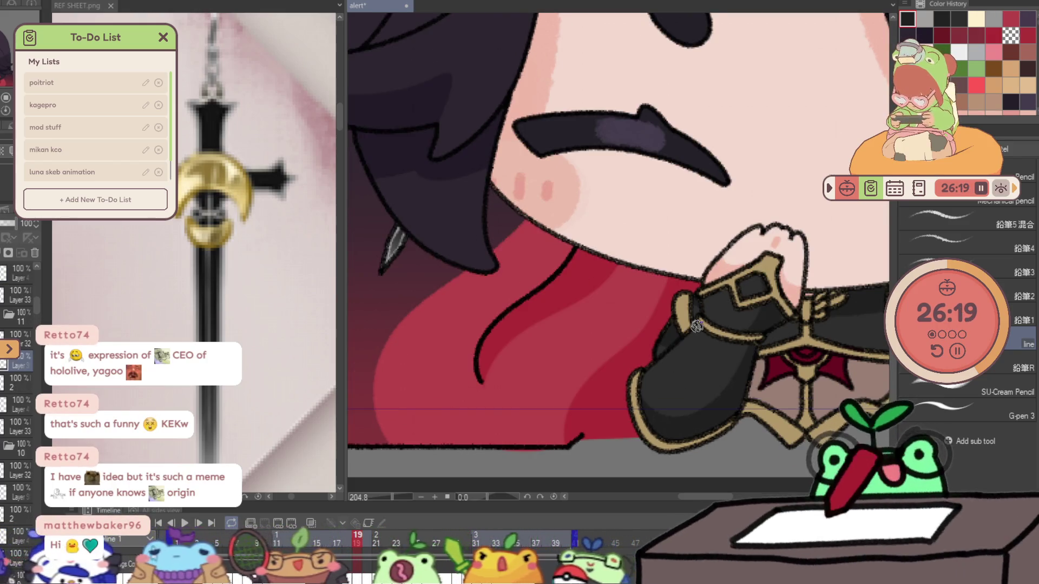
key(Right)
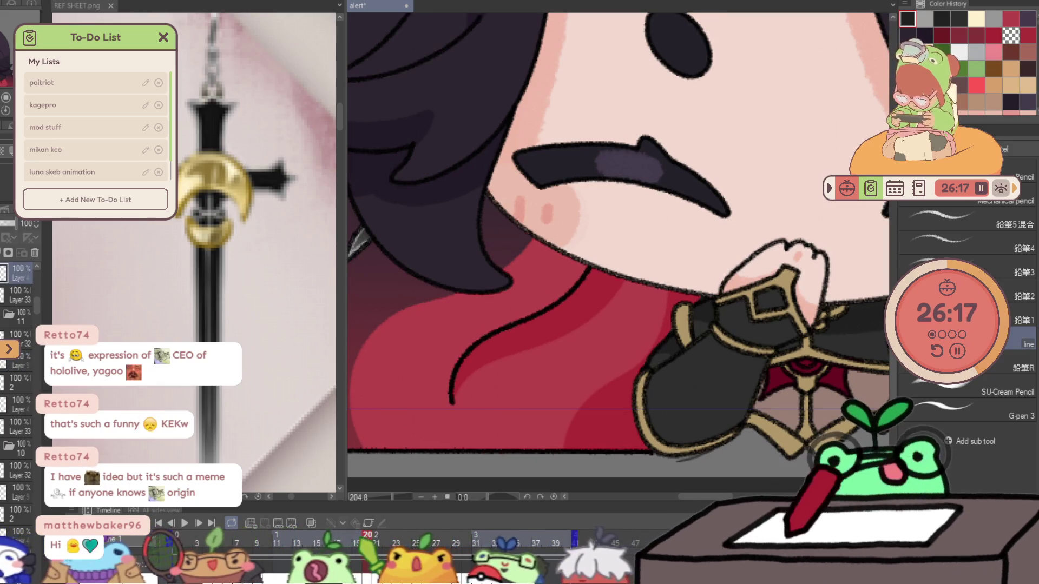
key(ctrl+shift+n)
key(ctrl+shift+n)
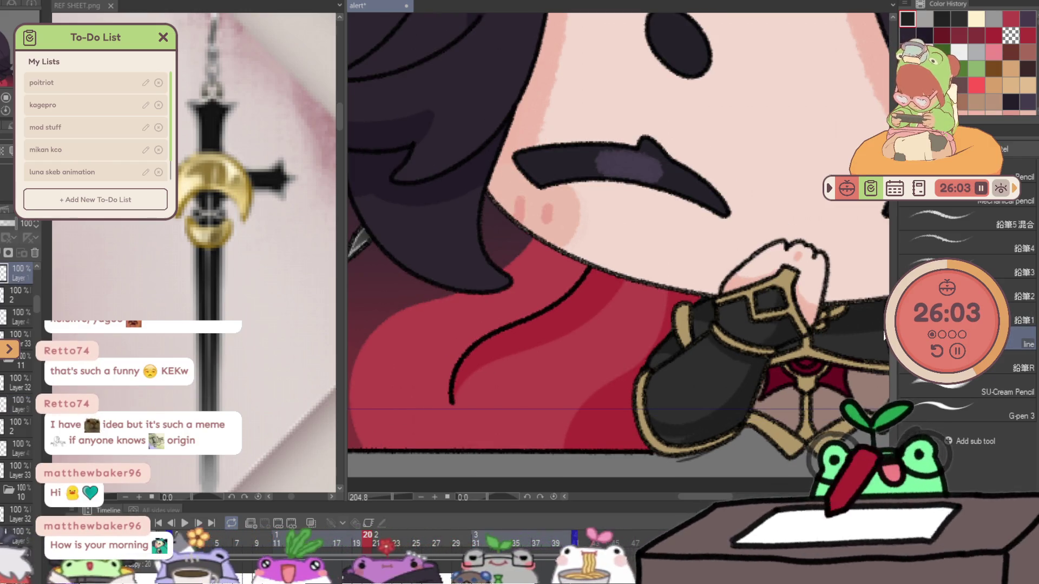
key(Right)
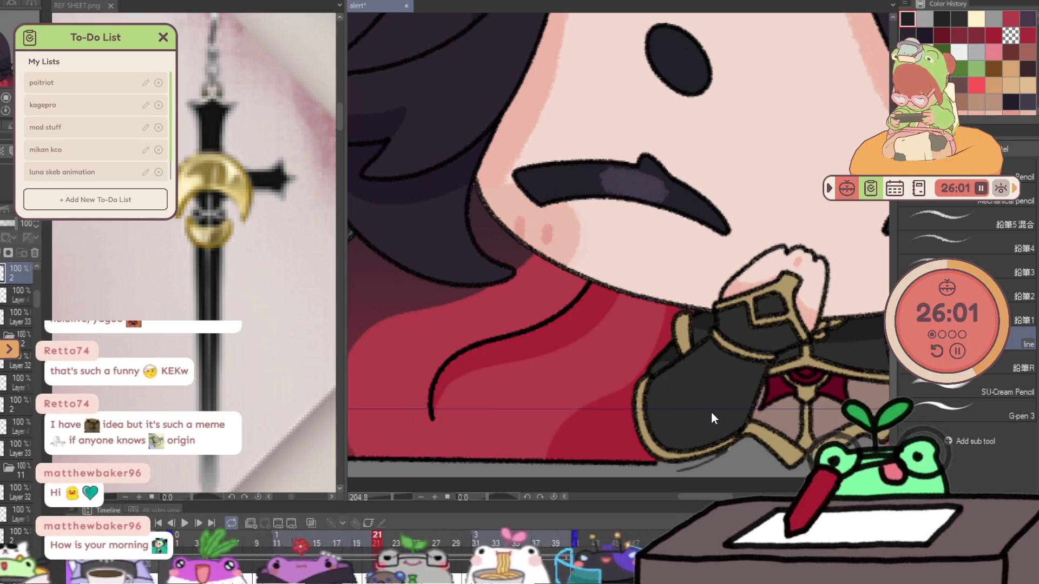
- Transform the clasped-hand drawing on frame 21, then move on to frame 22
key(ctrl+t)
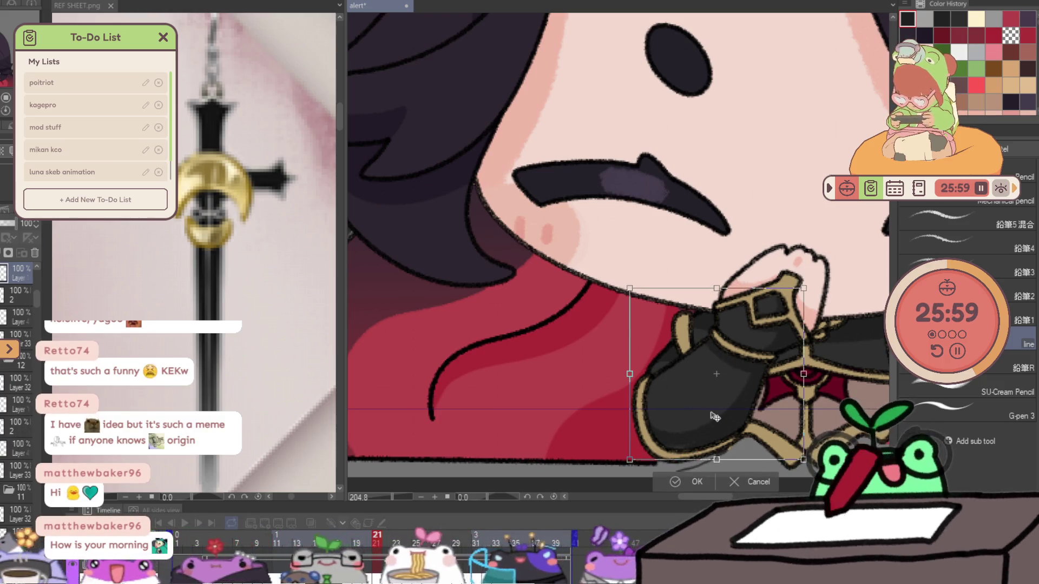
key(Return)
key(period)
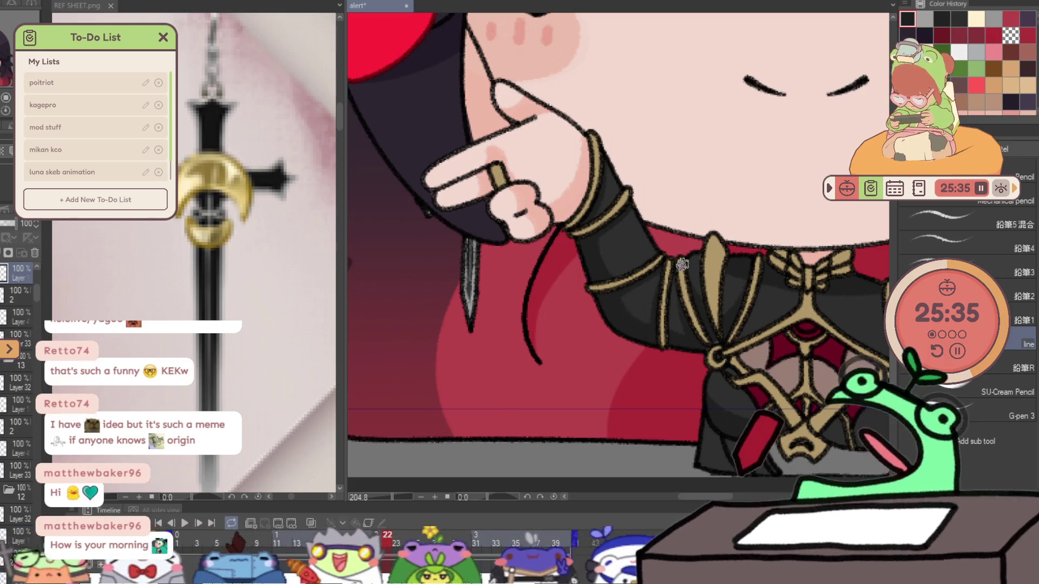
- Flip back and forth between frames 22 and 23 to check the dagger motion
key(Right)
key(Left)
key(Right)
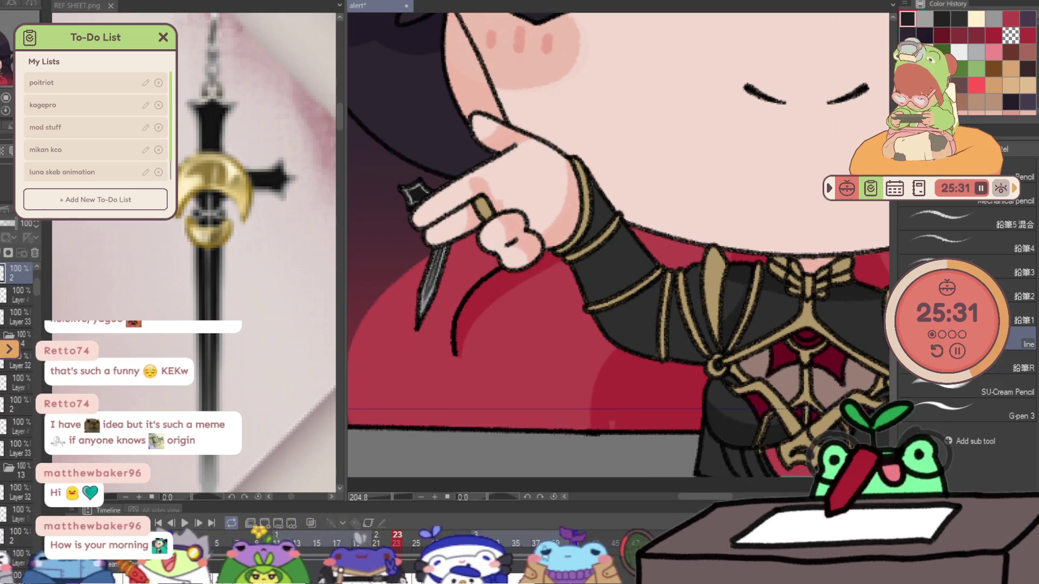
key(Left)
key(Right)
key(Left)
key(Right)
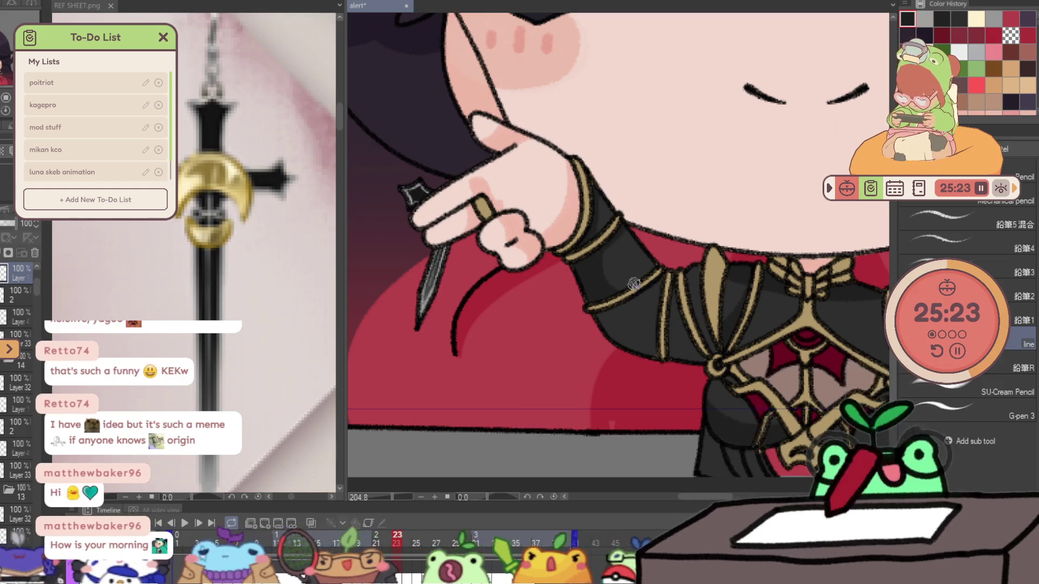
key(Left)
key(Right)
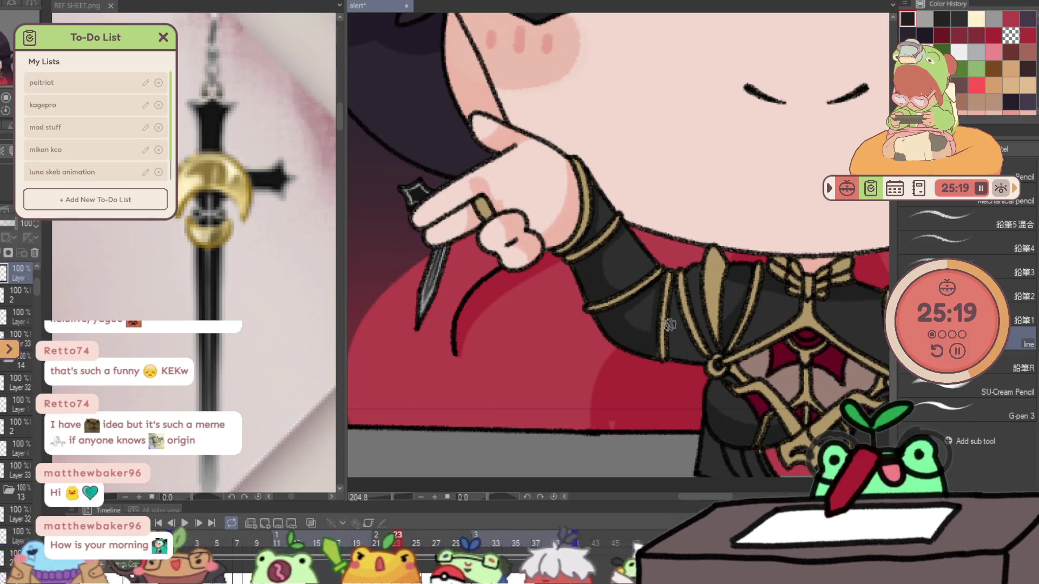
key(Left)
key(Right)
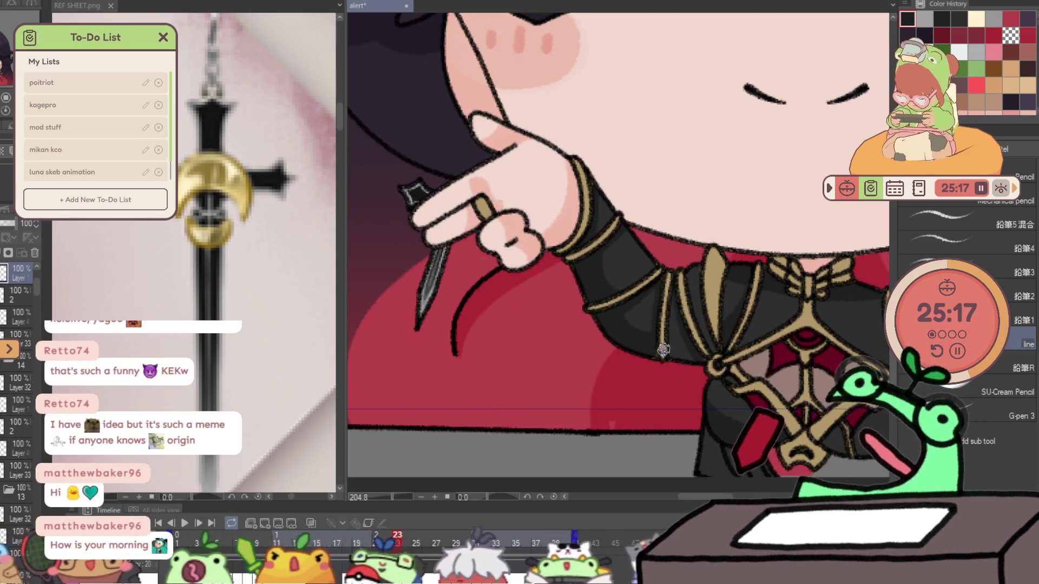
- Zoom out with the Zoom tool to see the whole canvas
key(Left)
key(Right)
key(ctrl+space)
drag(741, 309, 727, 399)
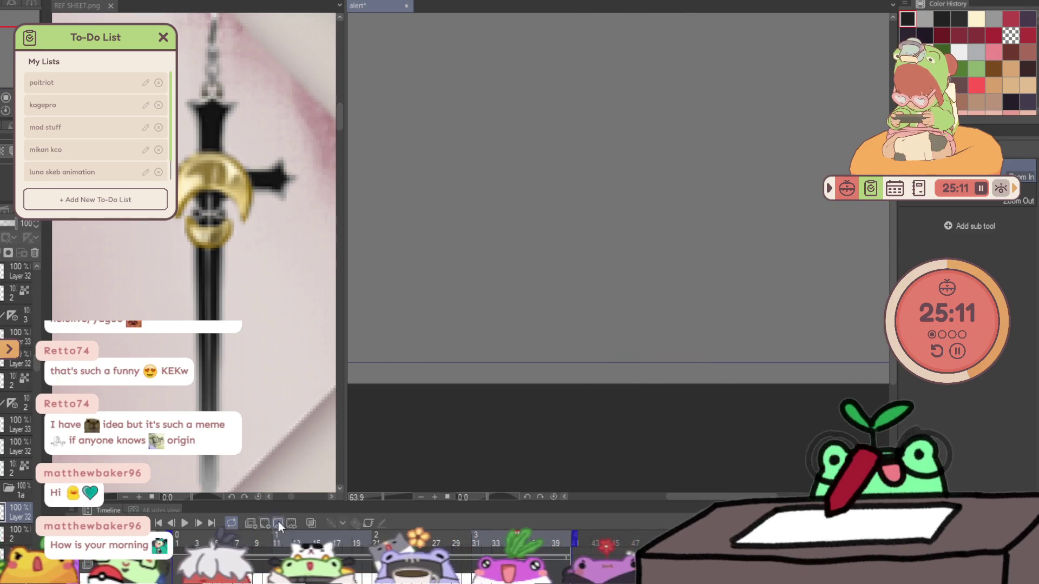
- Play the animation, then zoom and pan the reference sheet to the full-body figure
click(185, 523)
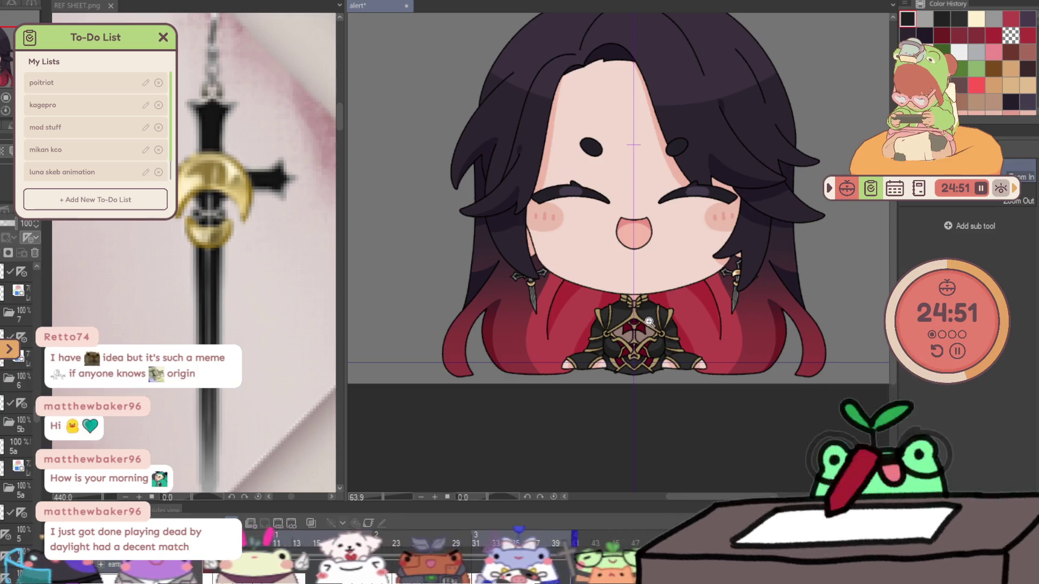
scroll(666, 361, up, 3)
scroll(249, 433, down, 10)
drag(249, 433, 154, 309)
scroll(351, 333, up, 6)
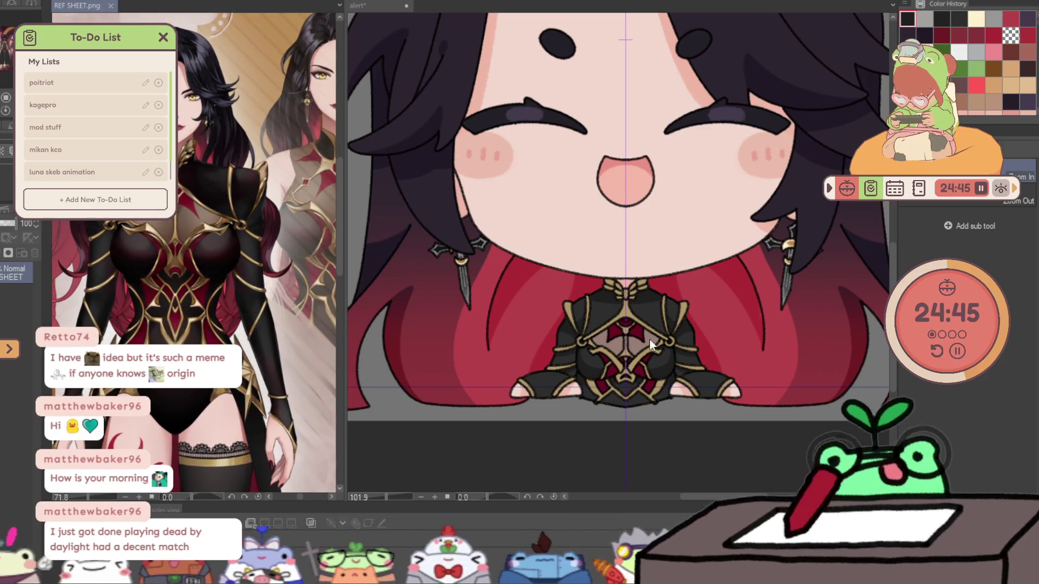
- Zoom into the chest and, with the Pencil, eyedrop the gold collar trim colour
scroll(652, 338, up, 7)
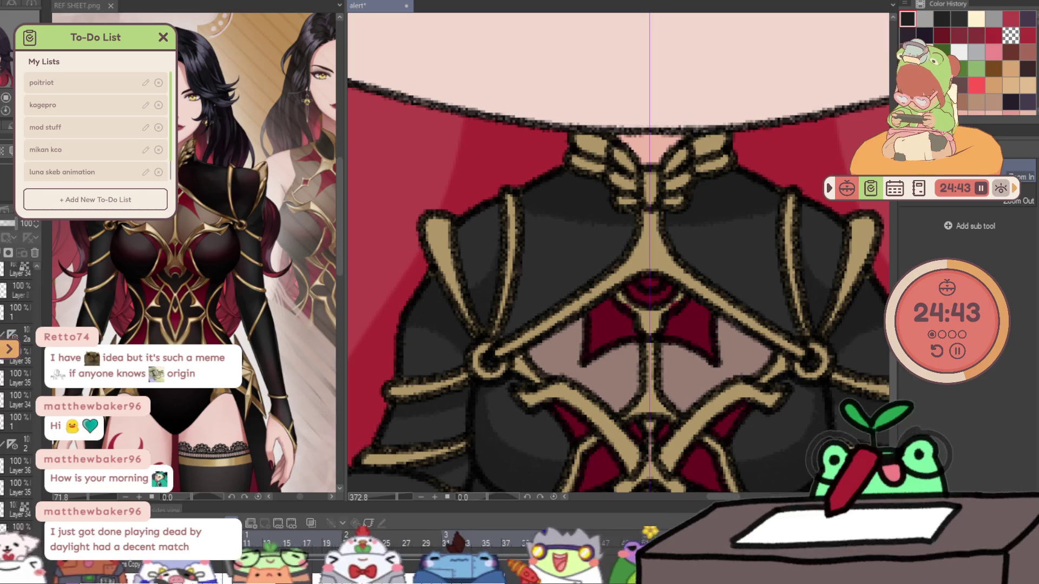
scroll(20, 330, down, 3)
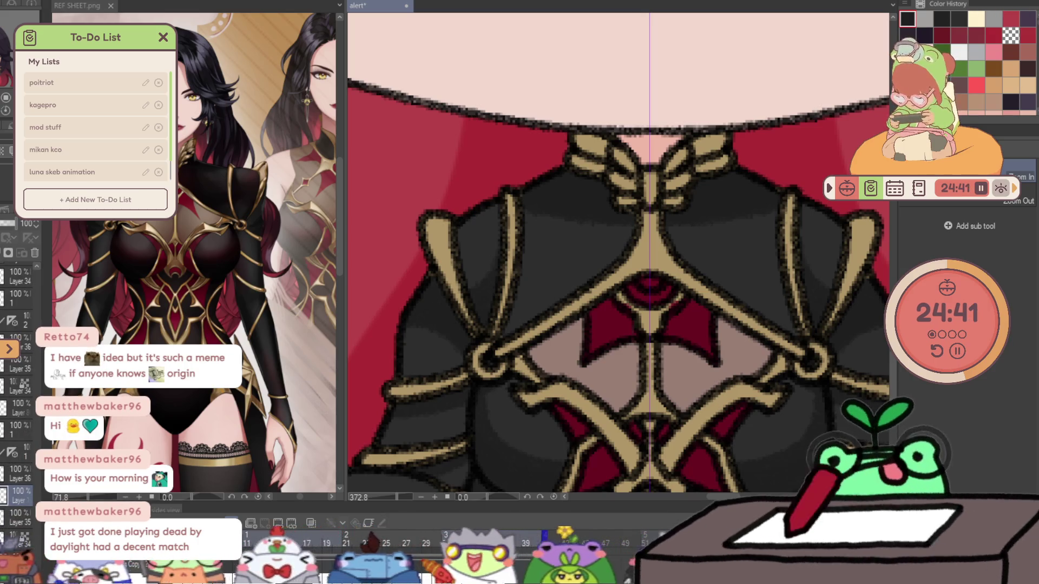
key(p)
alt+click(639, 258)
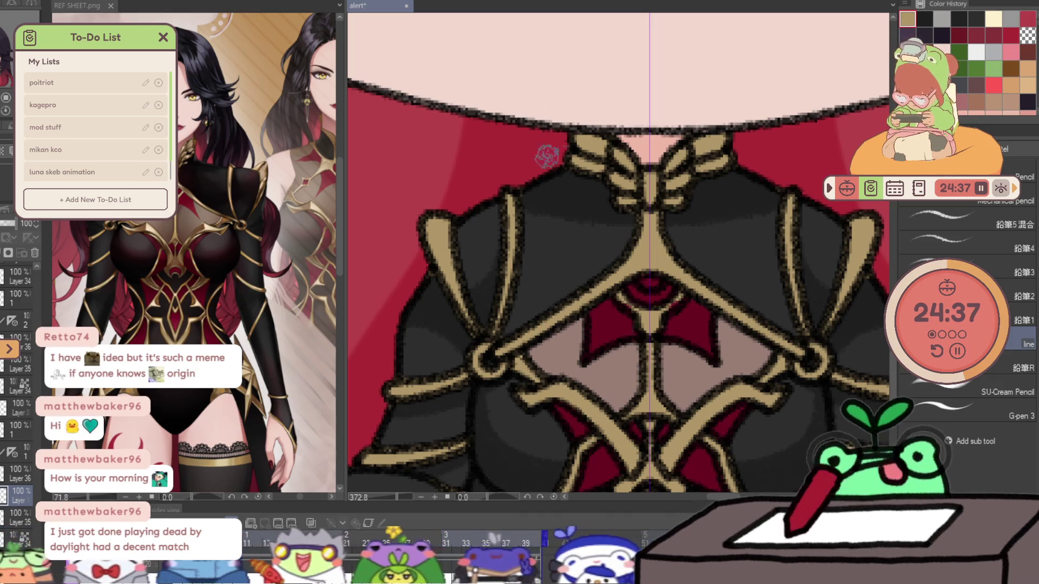
alt+click(596, 154)
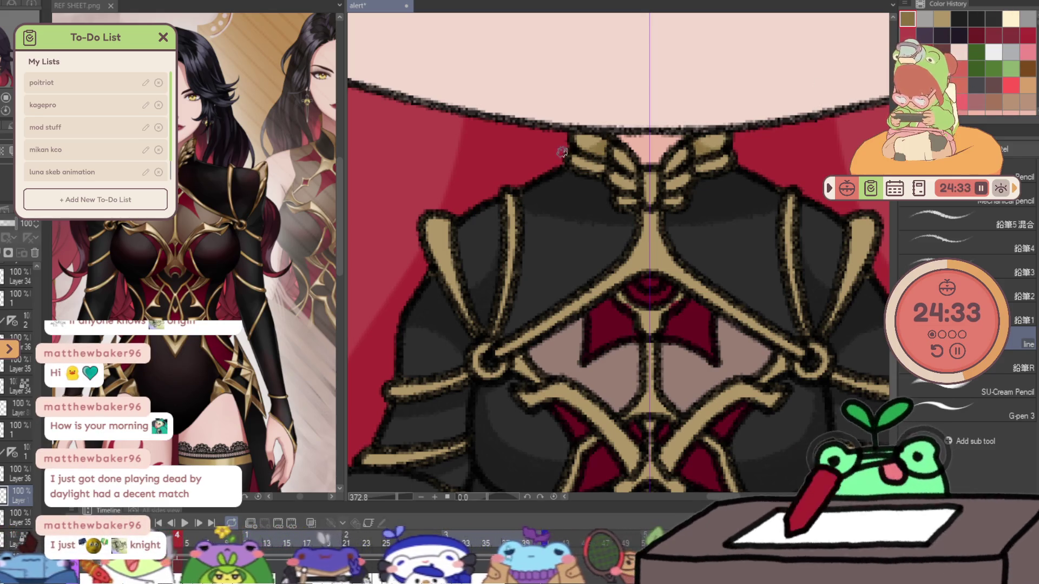
alt+click(600, 151)
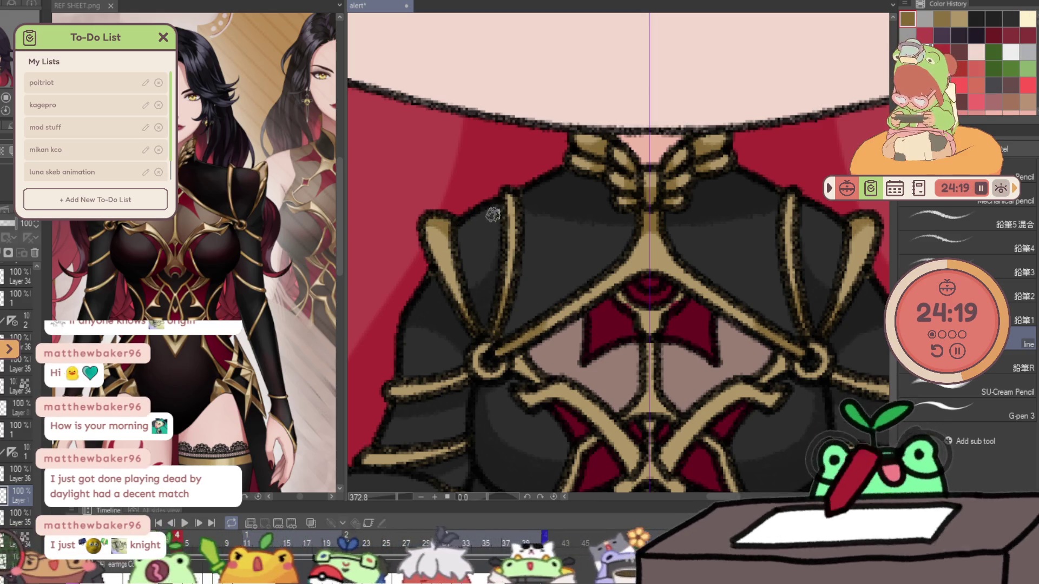
scroll(527, 198, down, 2)
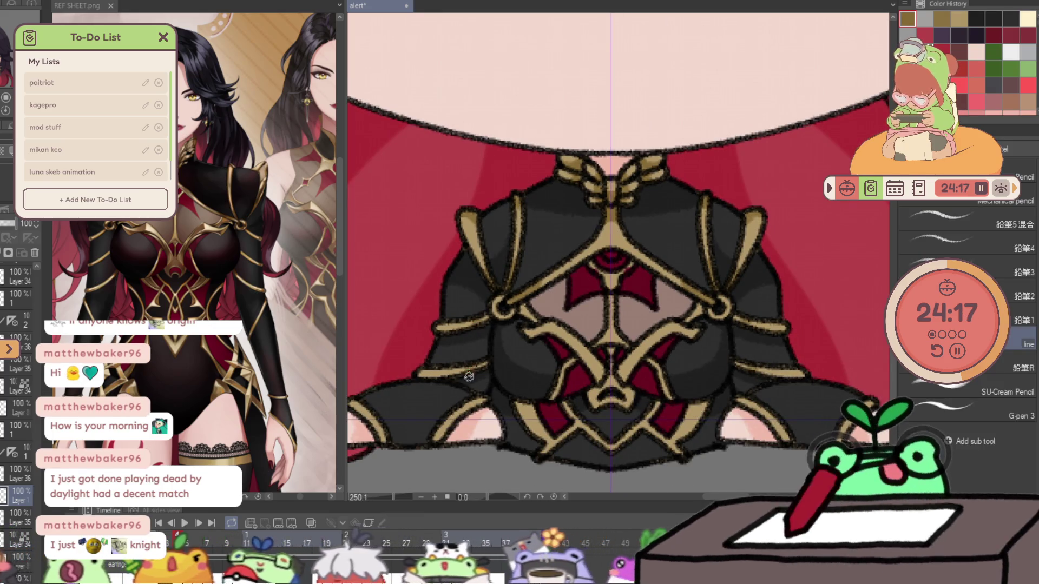